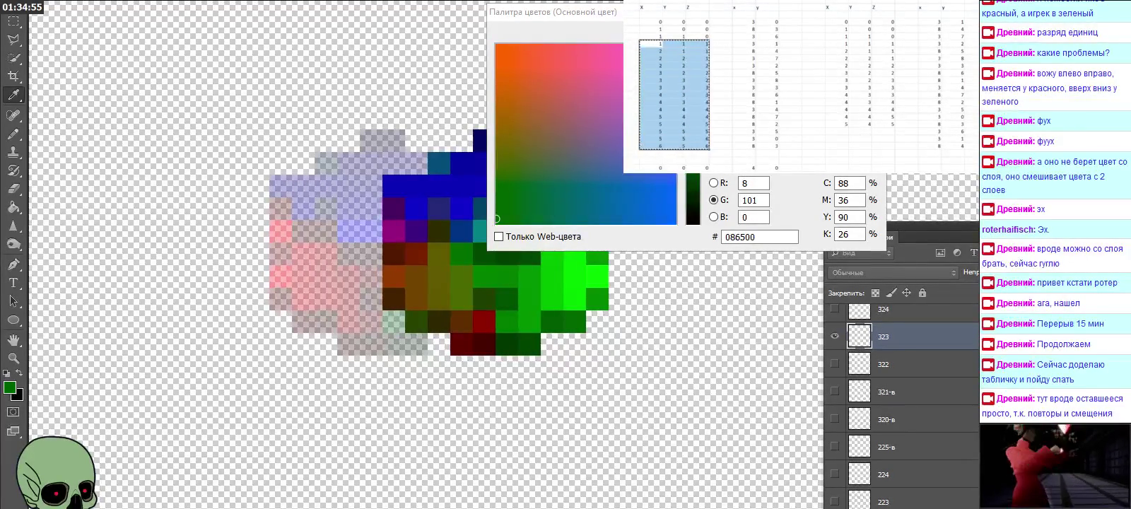
# Scroll the overlaid sheet and highlight the current coordinate row.
pyautogui.scroll(-1, 799, 78)
pyautogui.scroll(-1, 799, 78)
pyautogui.scroll(-1, 799, 77)
pyautogui.scroll(1, 799, 84)
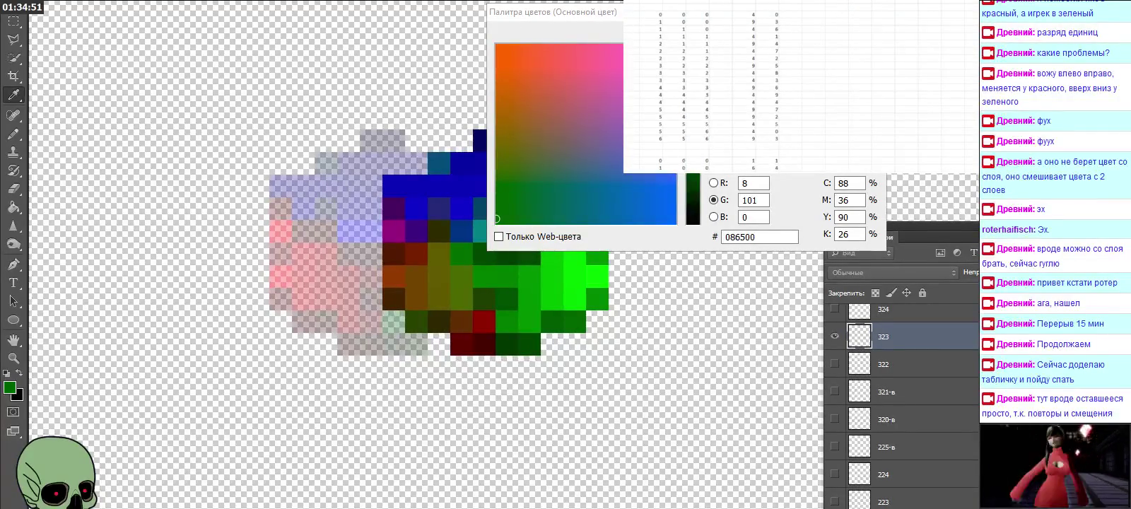
pyautogui.moveTo(639, 132); pyautogui.dragTo(777, 131)
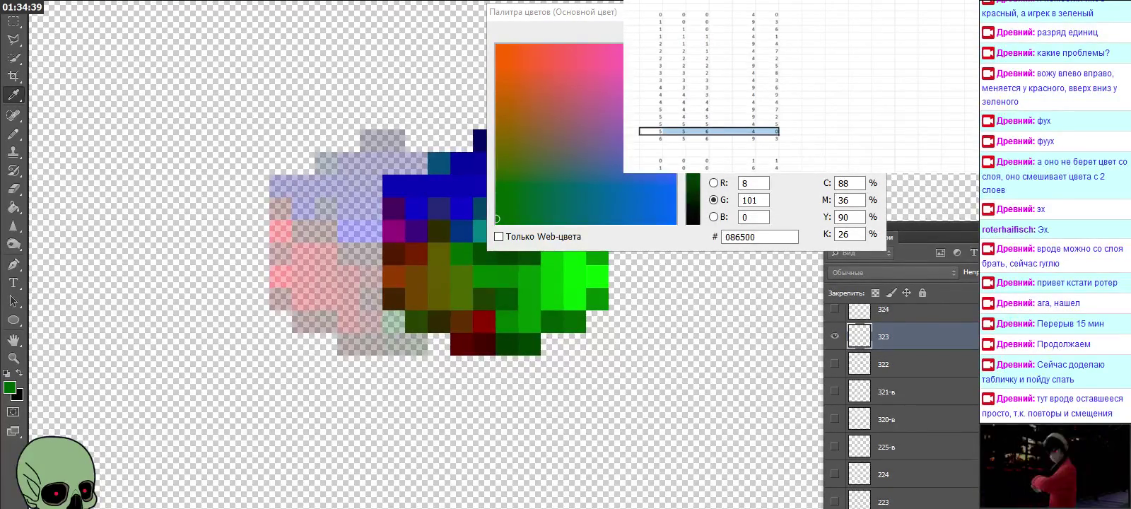
# Close the colour picker and hide the translucent pink and lavender layer 323.
pyautogui.click(837, 344)
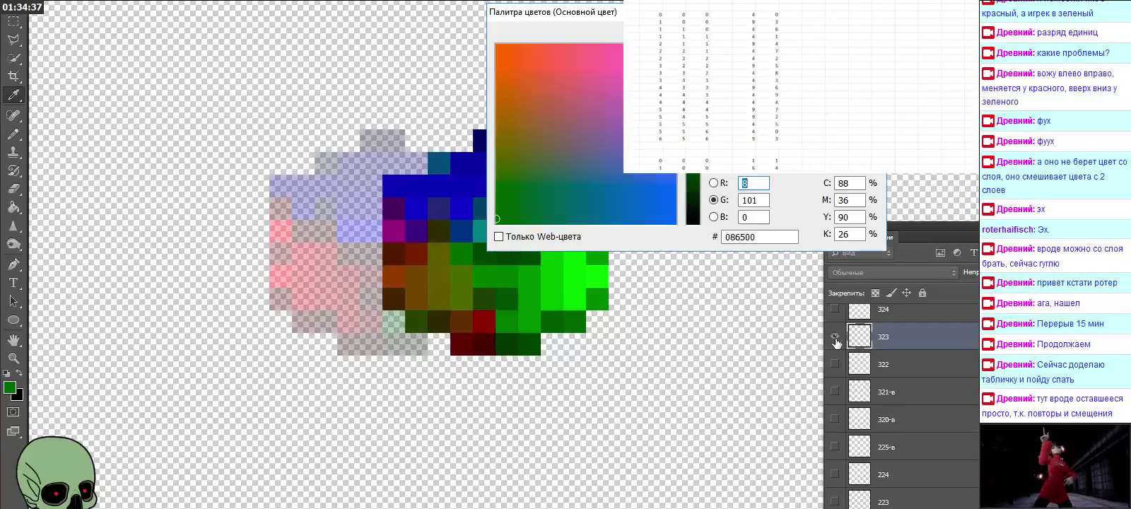
pyautogui.press('Escape')
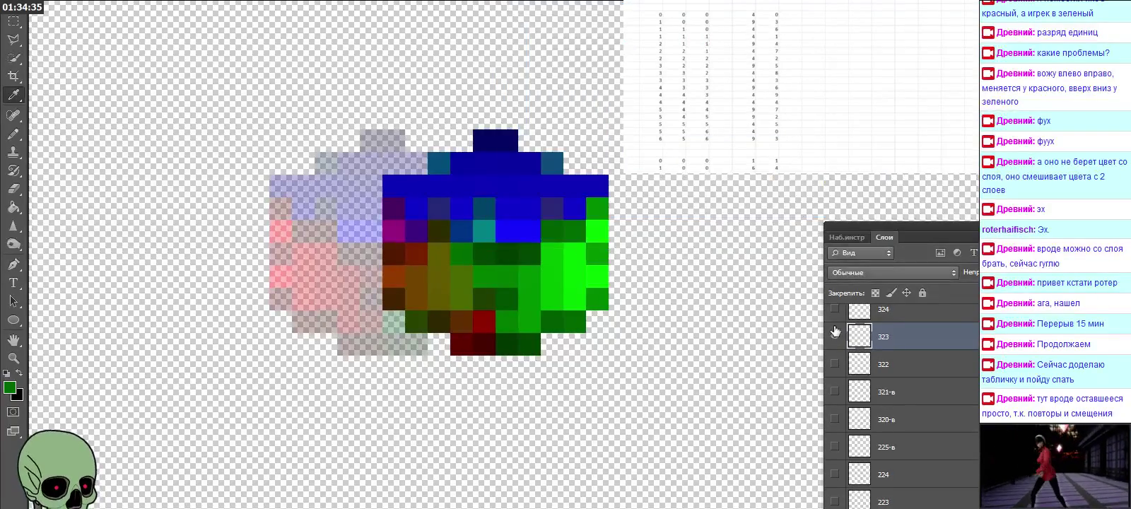
pyautogui.click(838, 335)
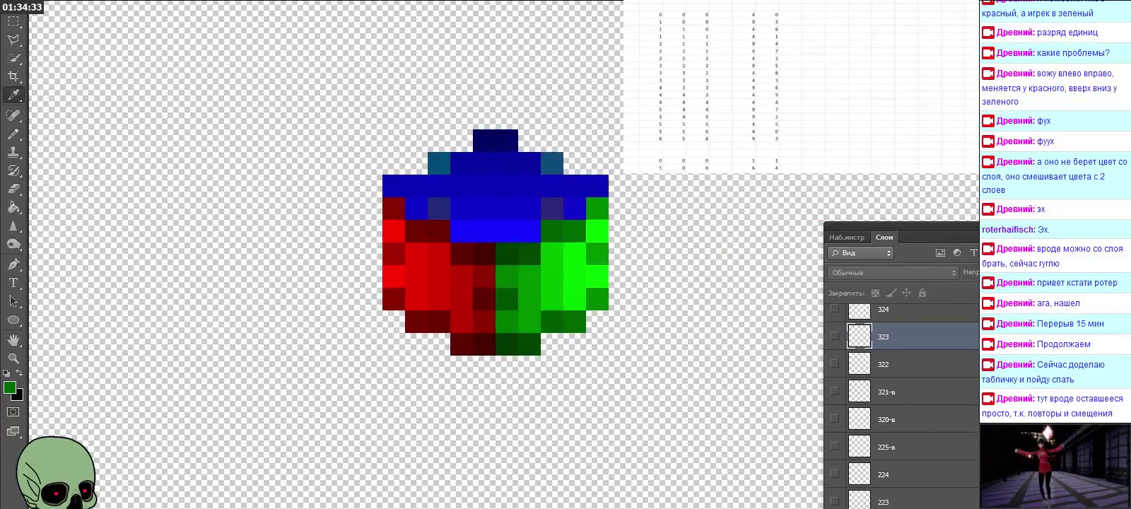
# Turn on layer 556's visibility, then select the x, y, z coordinate block.
pyautogui.scroll(1, 901, 407)
pyautogui.scroll(2, 902, 406)
pyautogui.scroll(3, 901, 406)
pyautogui.scroll(5, 902, 407)
pyautogui.scroll(5, 901, 407)
pyautogui.scroll(5, 902, 406)
pyautogui.scroll(1, 902, 406)
pyautogui.scroll(1, 902, 407)
pyautogui.scroll(1, 901, 407)
pyautogui.scroll(1, 901, 407)
pyautogui.click(835, 338)
pyautogui.click(838, 342)
pyautogui.click(838, 342)
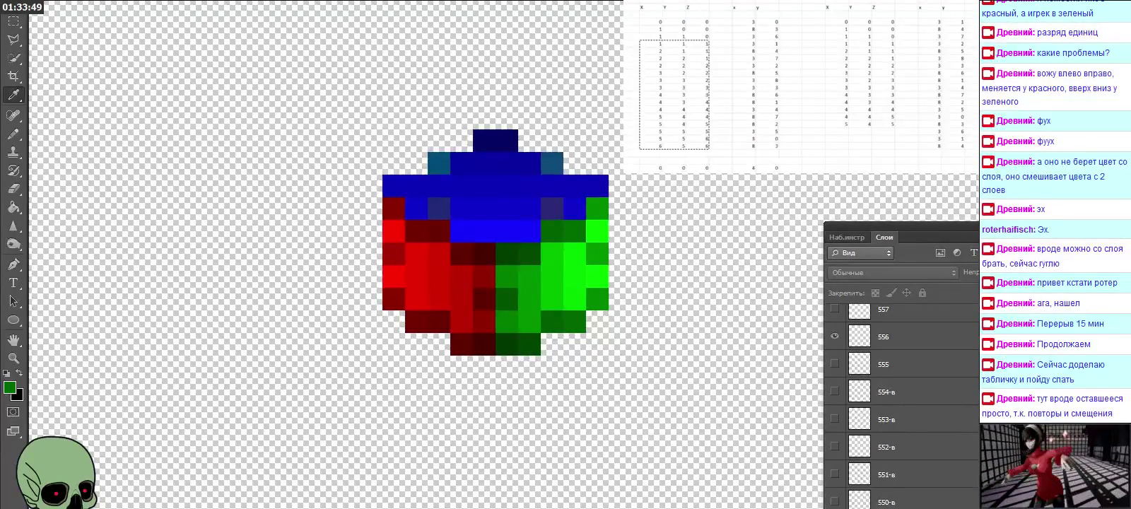
pyautogui.moveTo(650, 44); pyautogui.dragTo(696, 145)
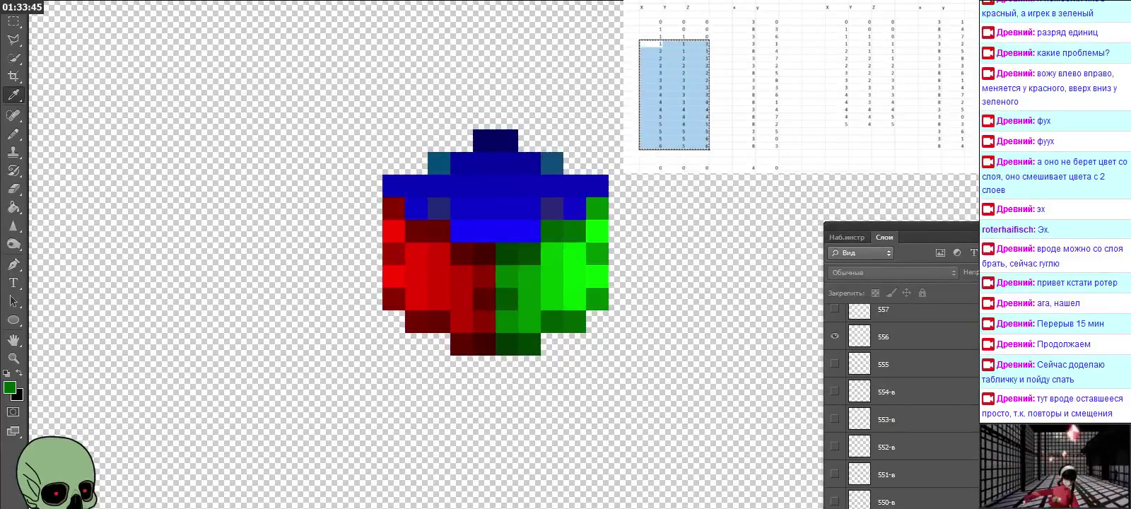
# Paste the copied x, y, z coordinates into the right table.
pyautogui.click(837, 21)
pyautogui.hotkey('ctrl', 'v')
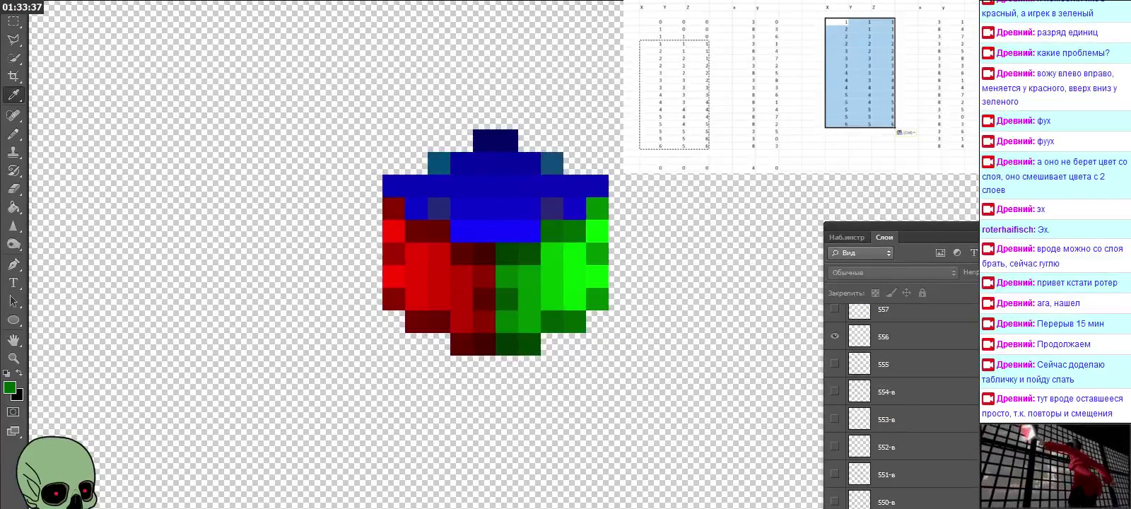
pyautogui.hscroll(2, 770, 85)
pyautogui.hscroll(3, 770, 85)
pyautogui.hscroll(1, 770, 85)
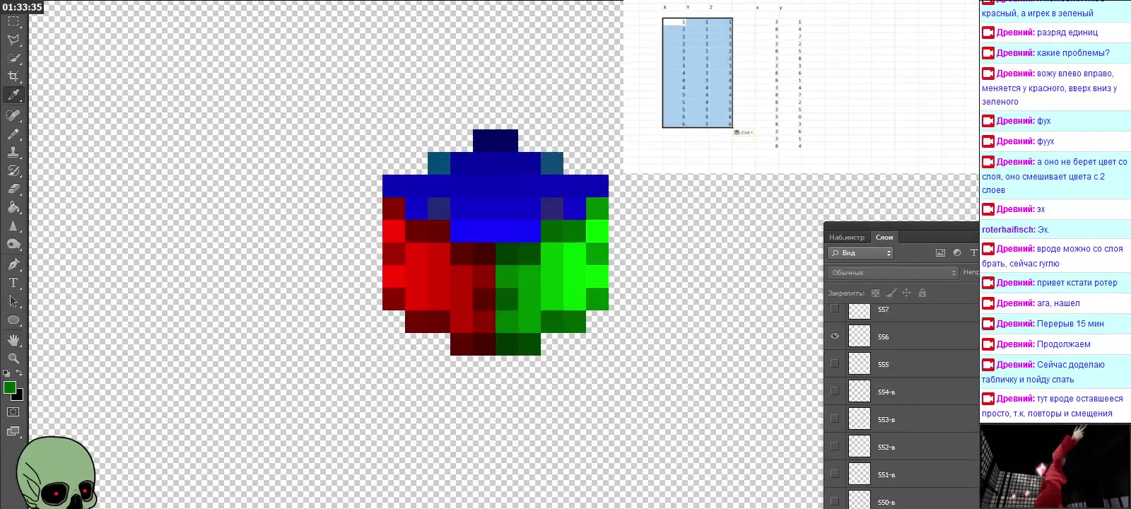
# Build a helper formula referencing the left table's x value and fill it across three columns.
pyautogui.click(860, 21)
pyautogui.write('=')
pyautogui.click(789, 22)
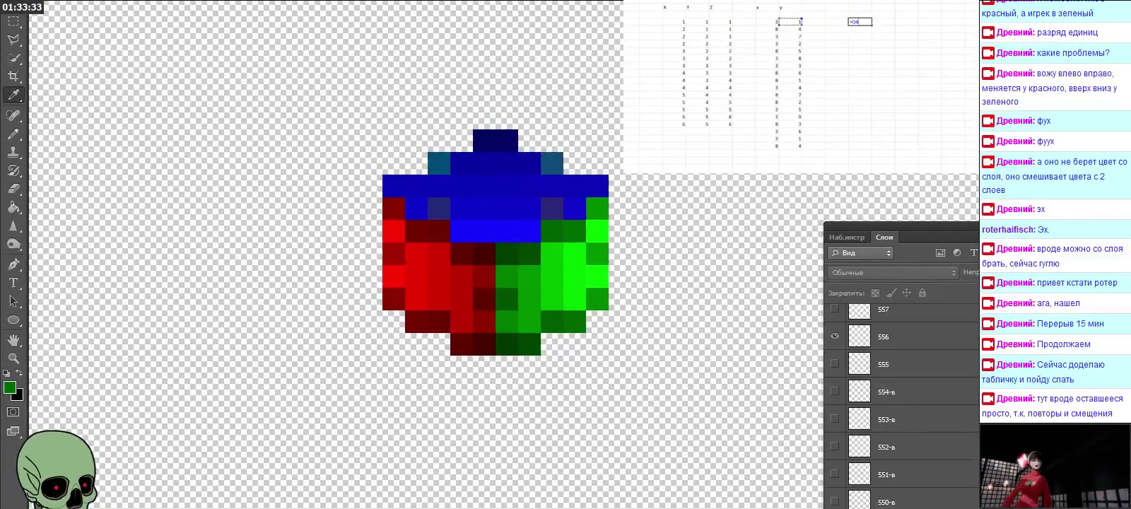
pyautogui.click(674, 21)
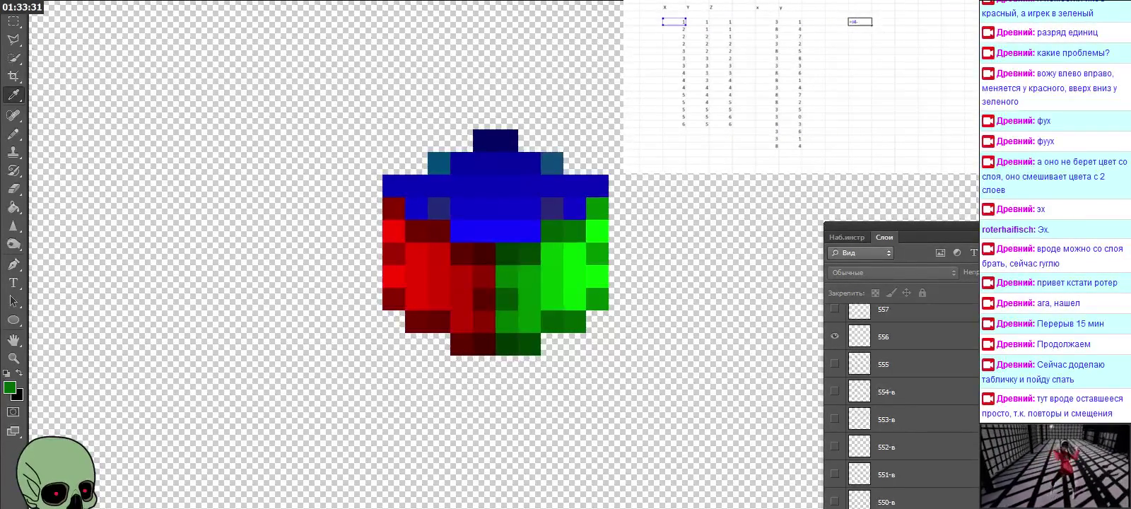
pyautogui.press('Return')
pyautogui.click(860, 21)
pyautogui.moveTo(871, 25)
pyautogui.mouseDown()
pyautogui.moveTo(919, 26)
pyautogui.moveTo(918, 128)
pyautogui.mouseUp()
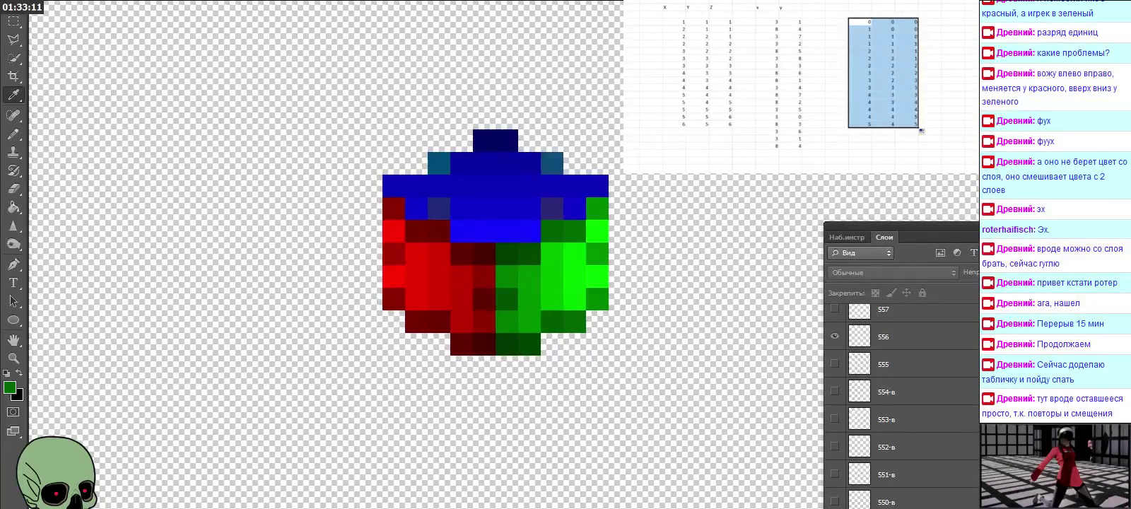
# Paste the computed block over the left x, y, z columns and clear the helper block.
pyautogui.hotkey('ctrl', 'c')
pyautogui.click(673, 22)
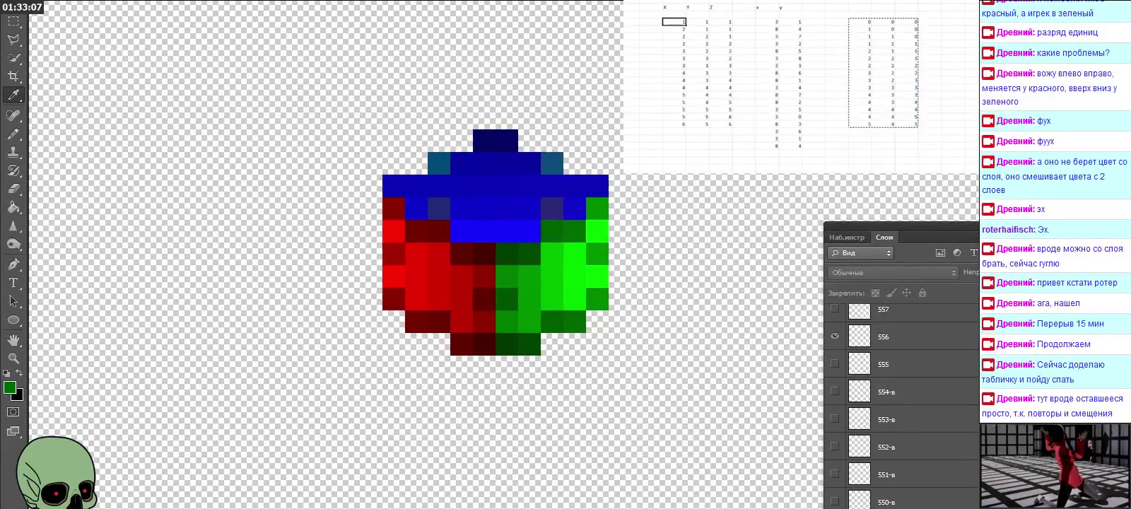
pyautogui.hotkey('ctrl', 'v')
pyautogui.moveTo(827, 14); pyautogui.dragTo(940, 140)
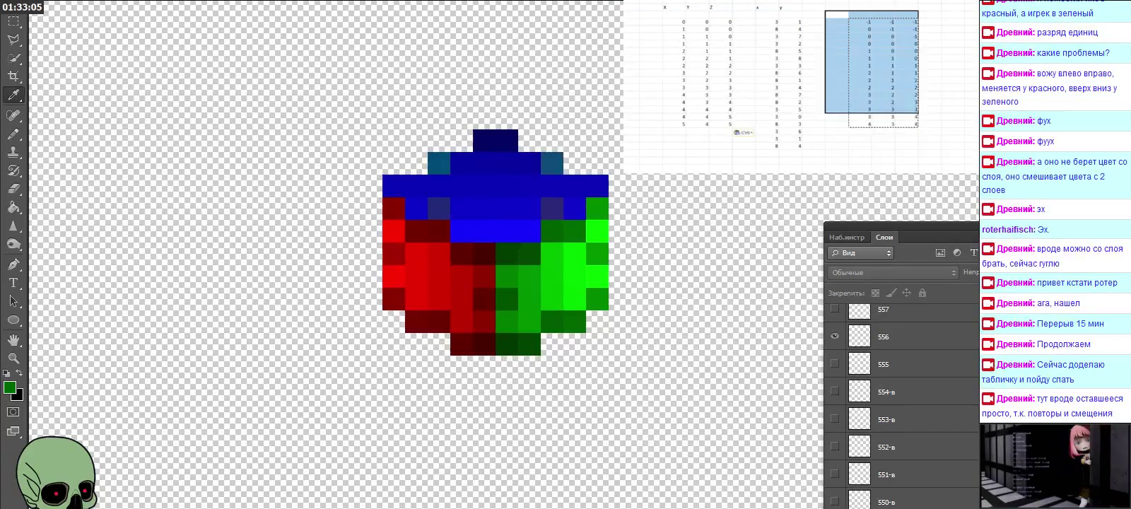
pyautogui.press('Delete')
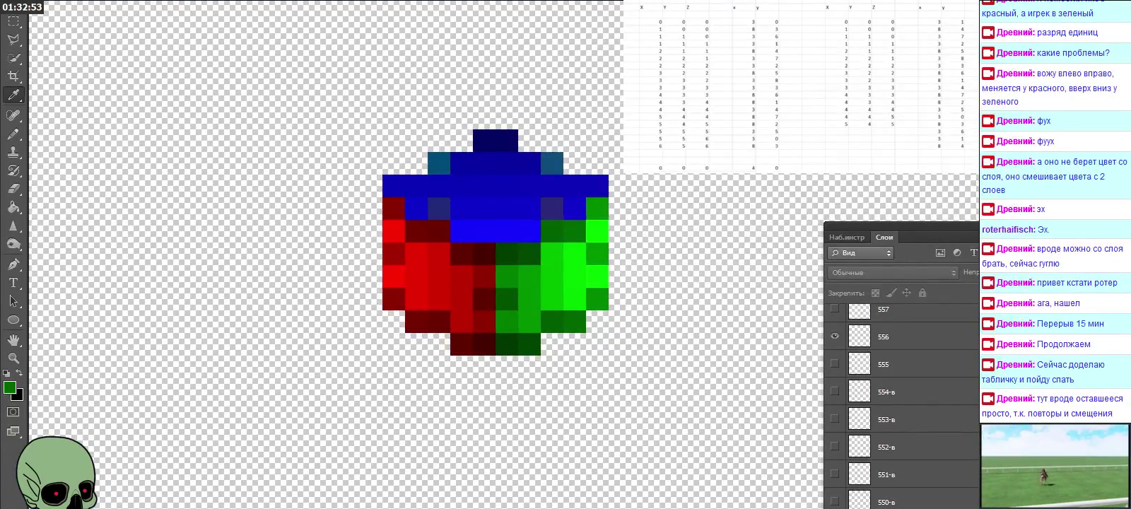
# Add a 5, 5, 5 row at the bottom of the right table.
pyautogui.moveTo(778, 131); pyautogui.dragTo(641, 132)
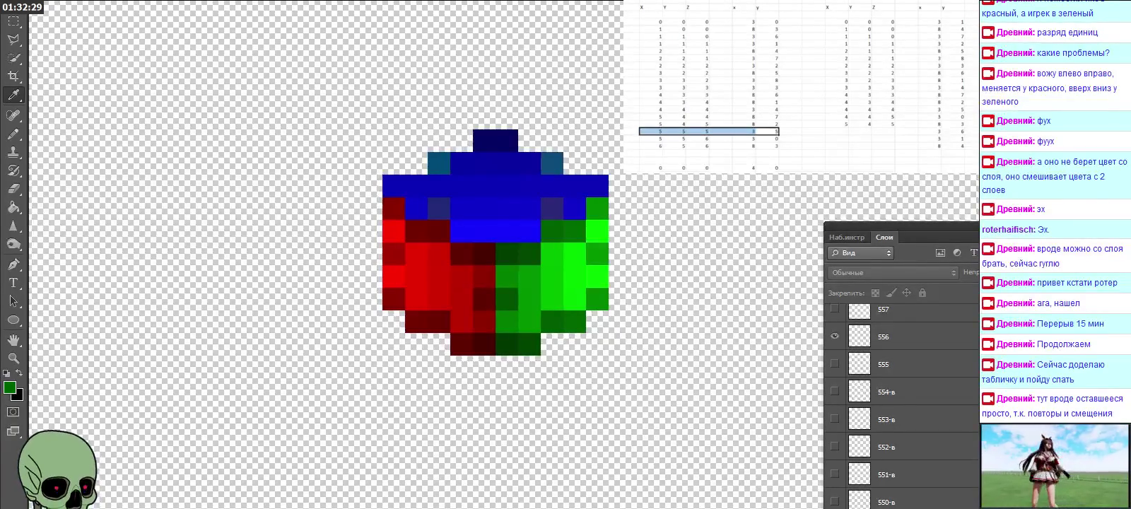
pyautogui.moveTo(649, 29); pyautogui.dragTo(777, 36)
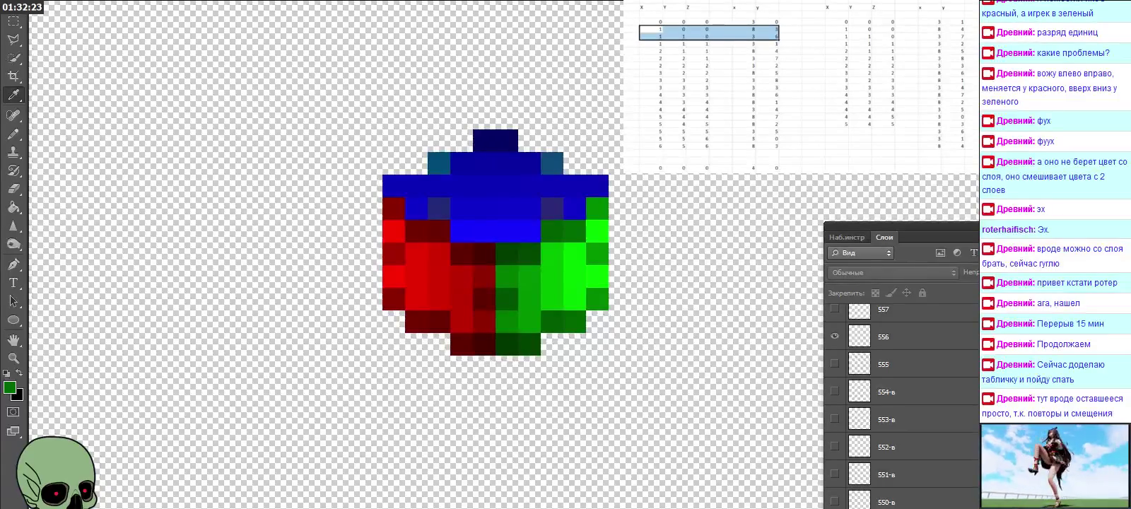
pyautogui.click(836, 131)
pyautogui.write('5')
pyautogui.press('Tab')
pyautogui.write('5')
pyautogui.press('Tab')
pyautogui.write('5')
pyautogui.press('Return')
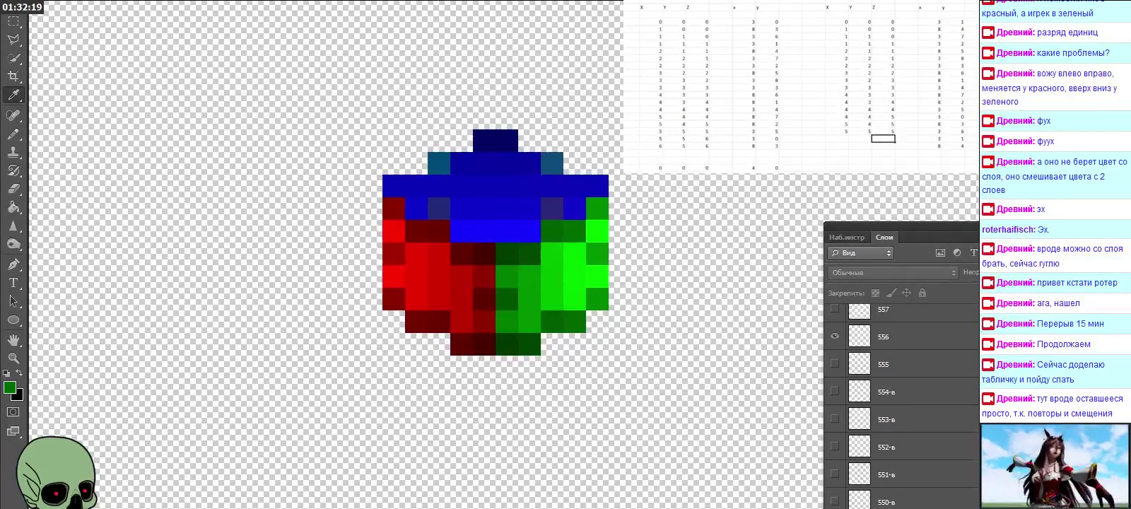
# Mark the next two left-table rows and move to the next empty right-table cell.
pyautogui.click(673, 36)
pyautogui.moveTo(650, 36); pyautogui.dragTo(696, 43)
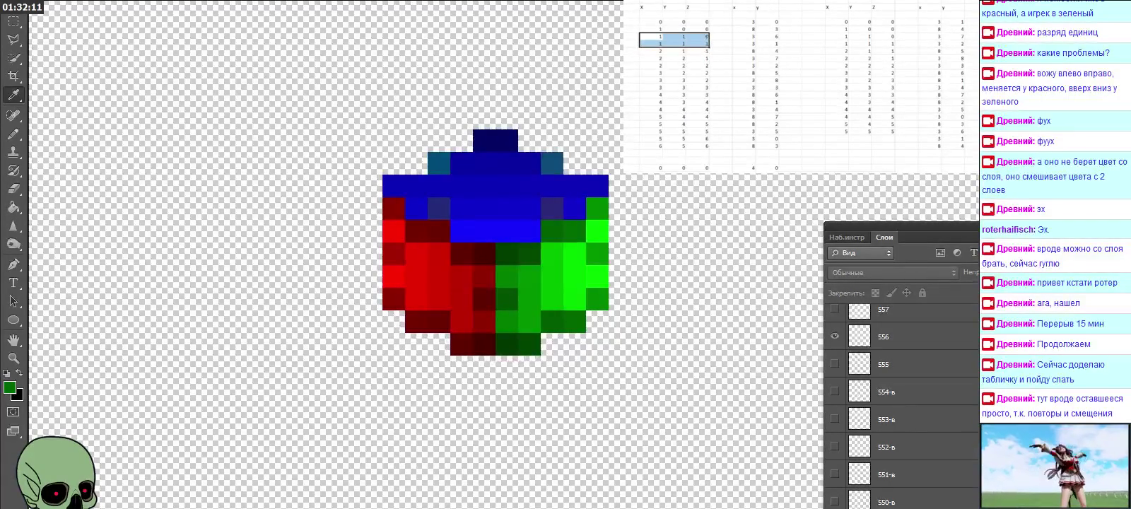
pyautogui.click(837, 139)
pyautogui.press('Right')
pyautogui.press('Right')
pyautogui.press('Down')
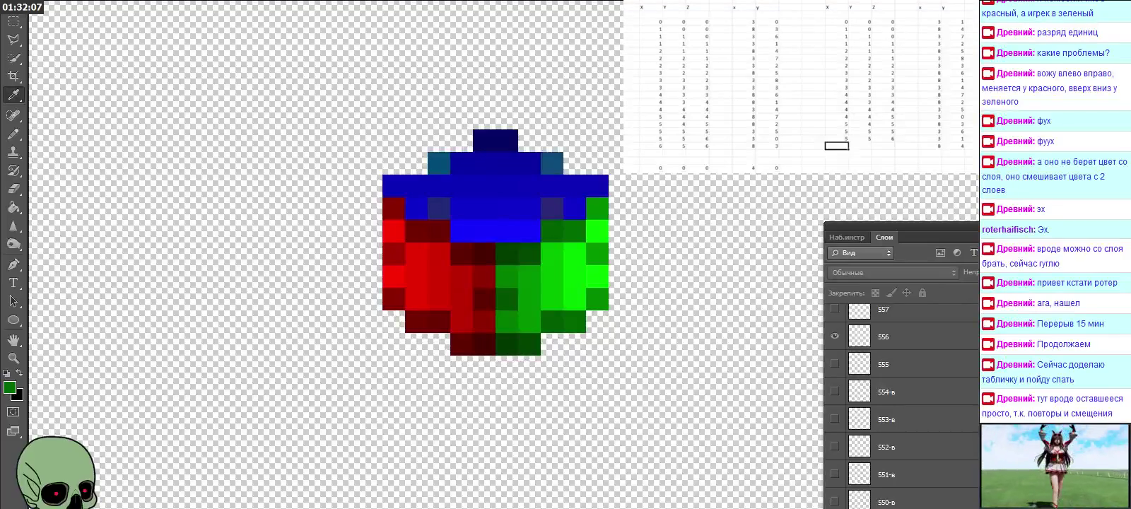
# Enter a new right-table row starting 6, 5.
pyautogui.moveTo(654, 44); pyautogui.dragTo(703, 51)
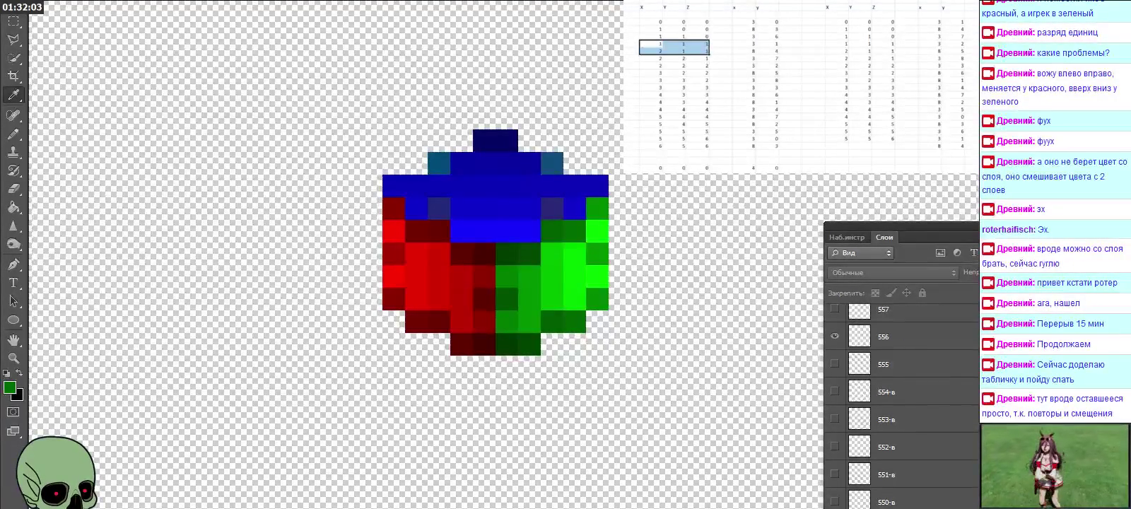
pyautogui.click(837, 146)
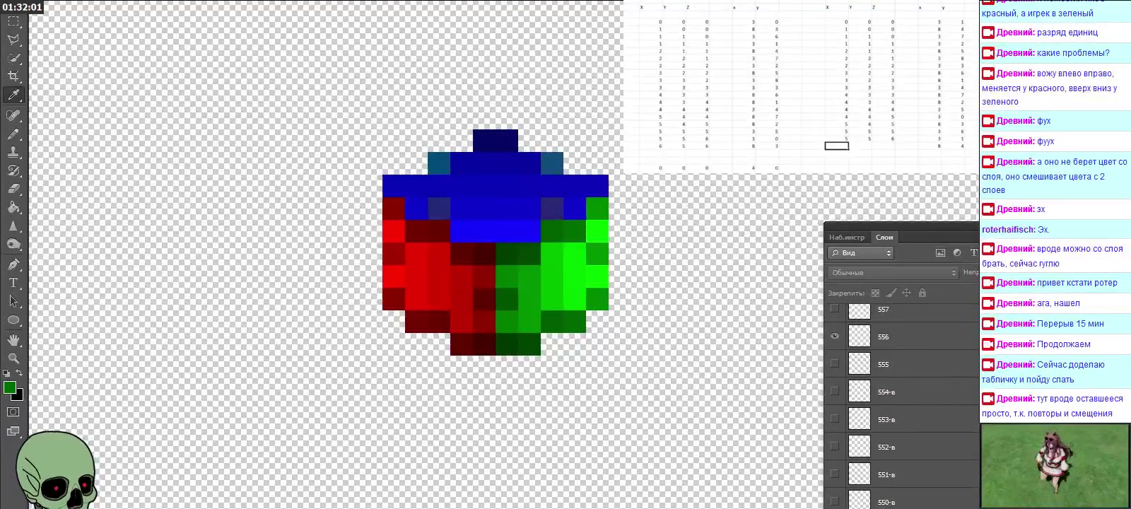
pyautogui.write('6')
pyautogui.press('Tab')
pyautogui.write('5')
pyautogui.press('Tab')
pyautogui.press('Down')
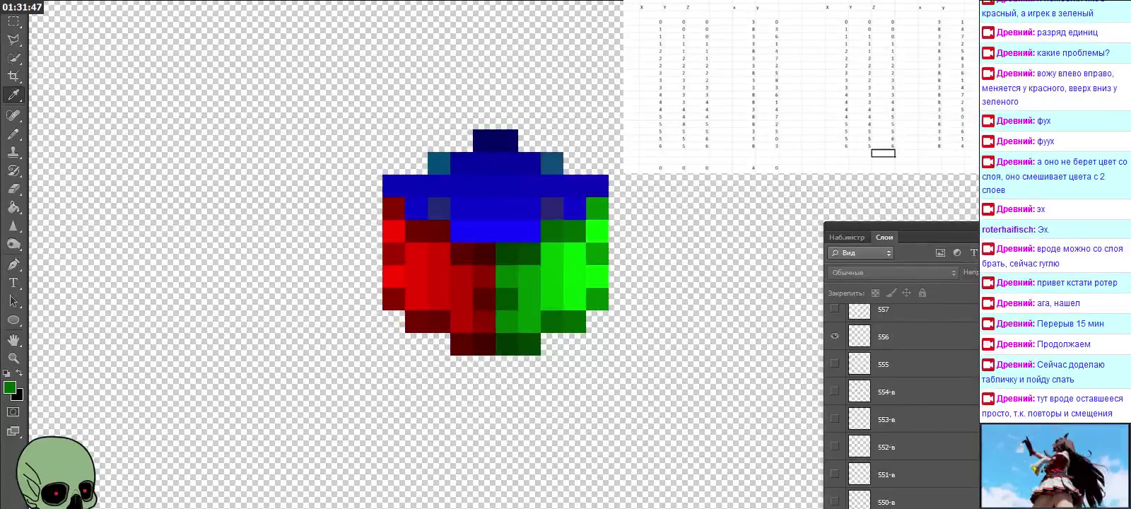
pyautogui.moveTo(650, 73); pyautogui.dragTo(891, 79)
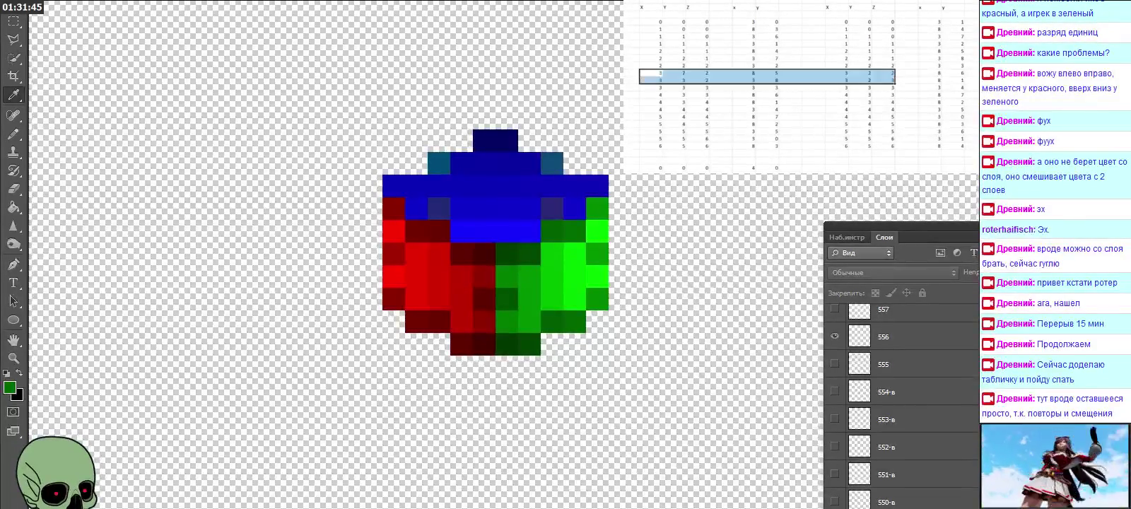
pyautogui.moveTo(650, 65); pyautogui.dragTo(892, 66)
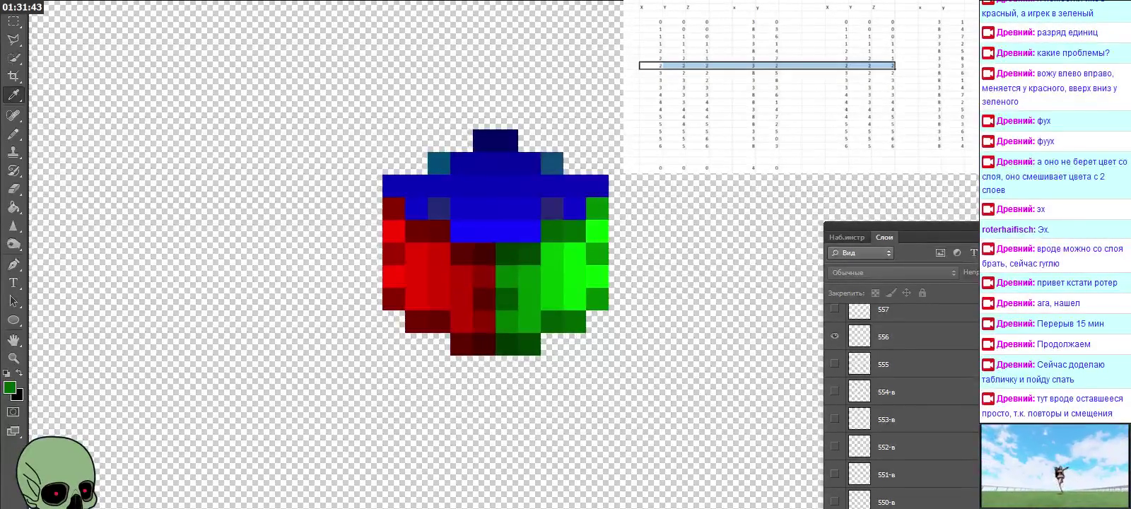
pyautogui.moveTo(649, 58)
pyautogui.mouseDown()
pyautogui.moveTo(892, 58)
pyautogui.moveTo(892, 36)
pyautogui.moveTo(893, 79)
pyautogui.mouseUp()
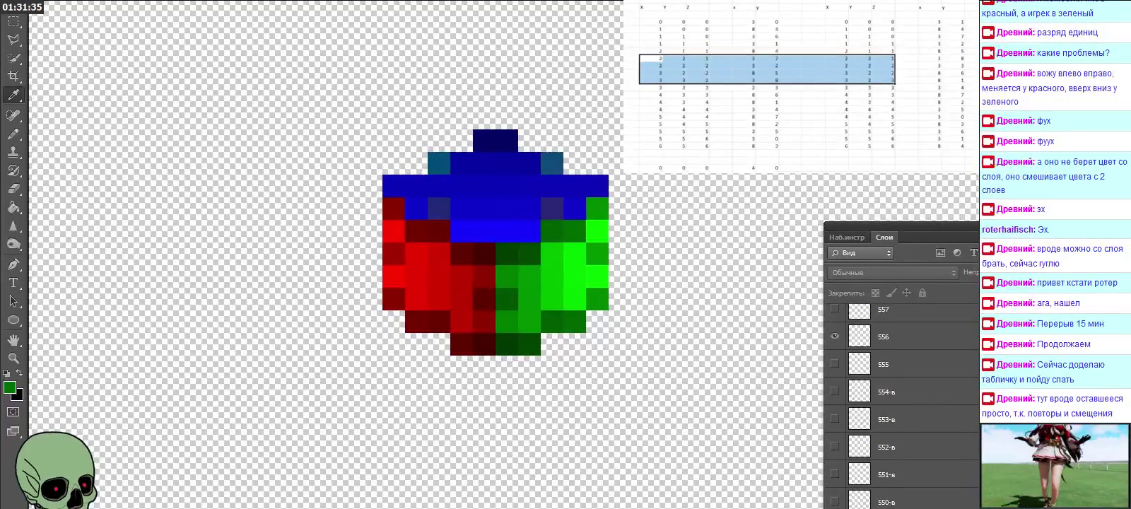
pyautogui.moveTo(892, 83); pyautogui.dragTo(892, 121)
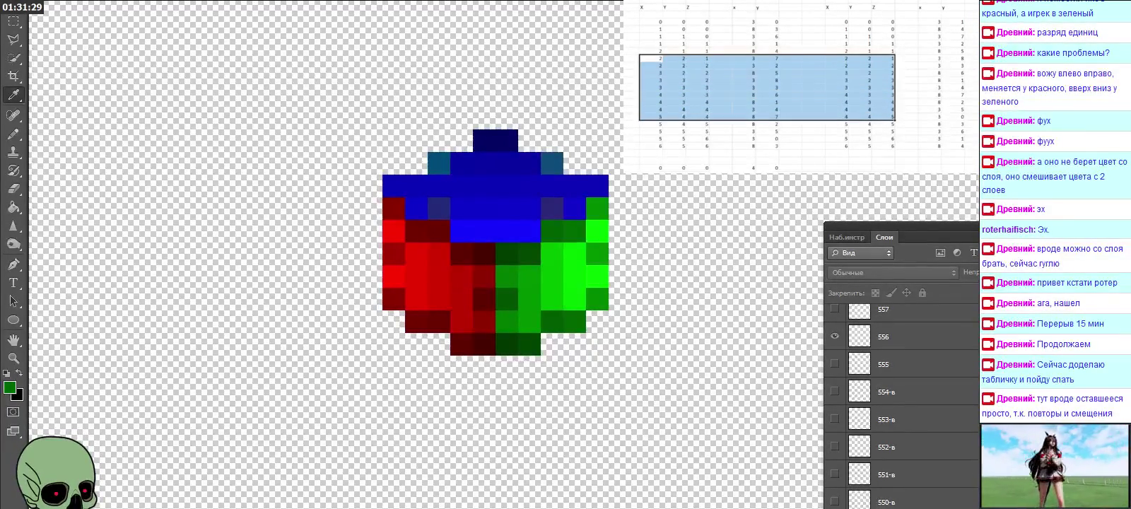
pyautogui.click(883, 132)
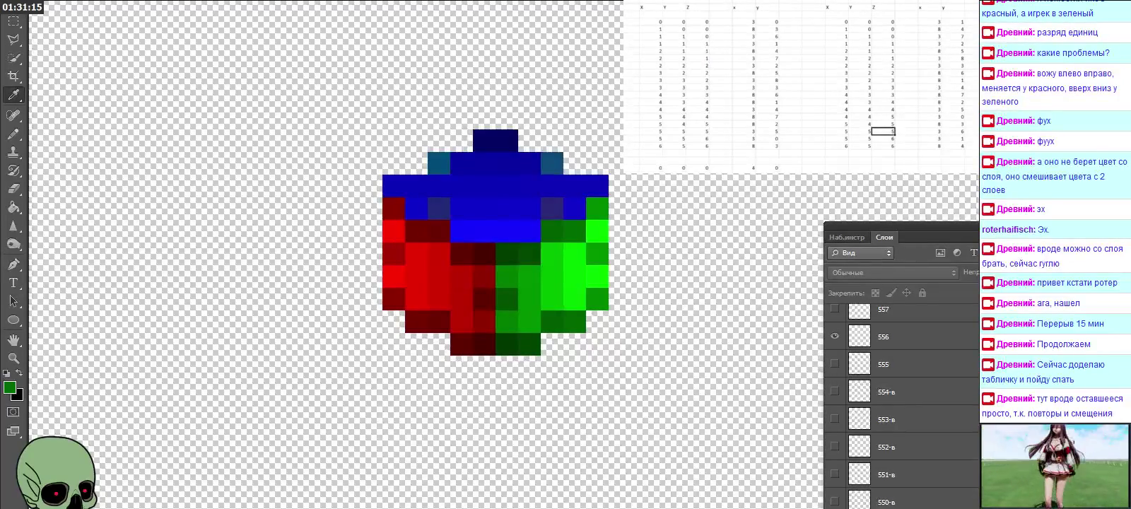
# Enter a 0, 0, 0 row and the value 4 in the coordinate table.
pyautogui.scroll(-2, 799, 85)
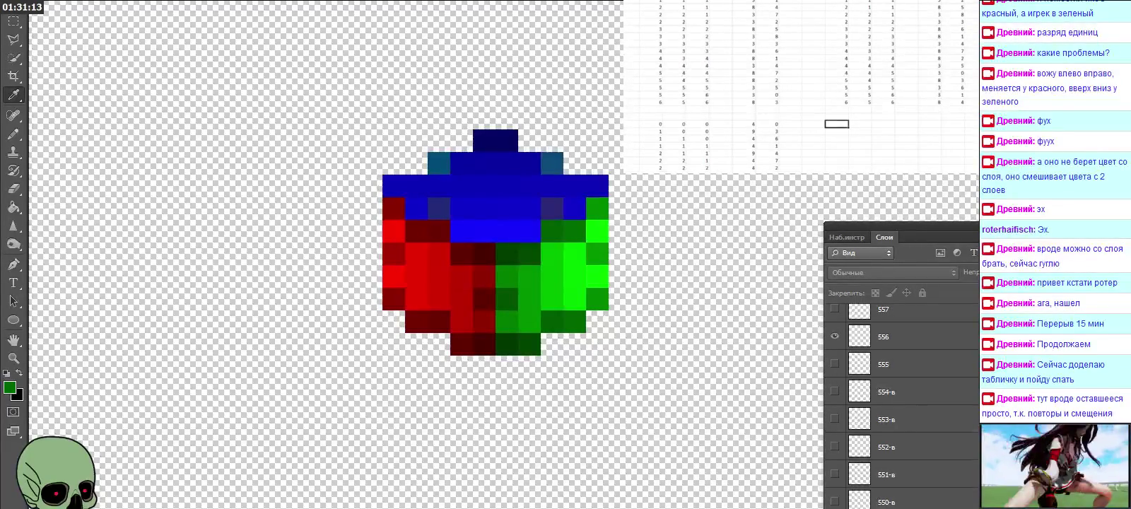
pyautogui.write('0')
pyautogui.press('Tab')
pyautogui.write('0')
pyautogui.press('Tab')
pyautogui.write('0')
pyautogui.press('Tab')
pyautogui.press('Tab')
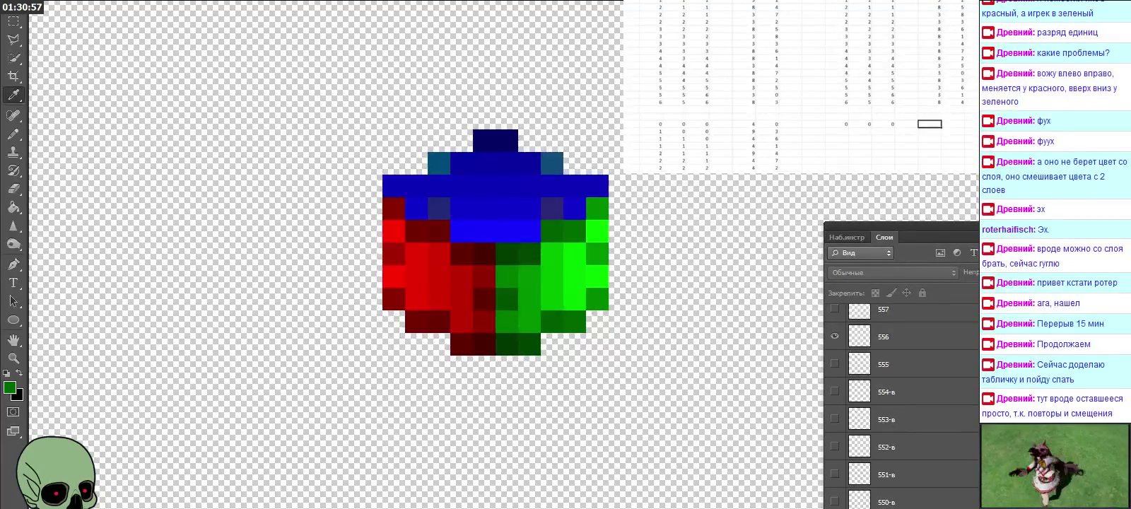
pyautogui.write('4')
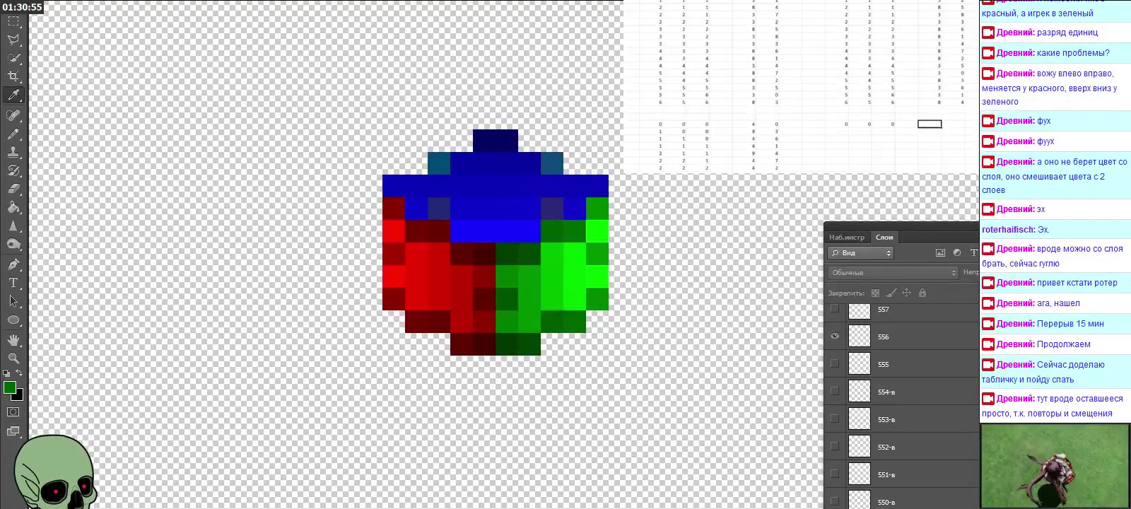
pyautogui.press('Return')
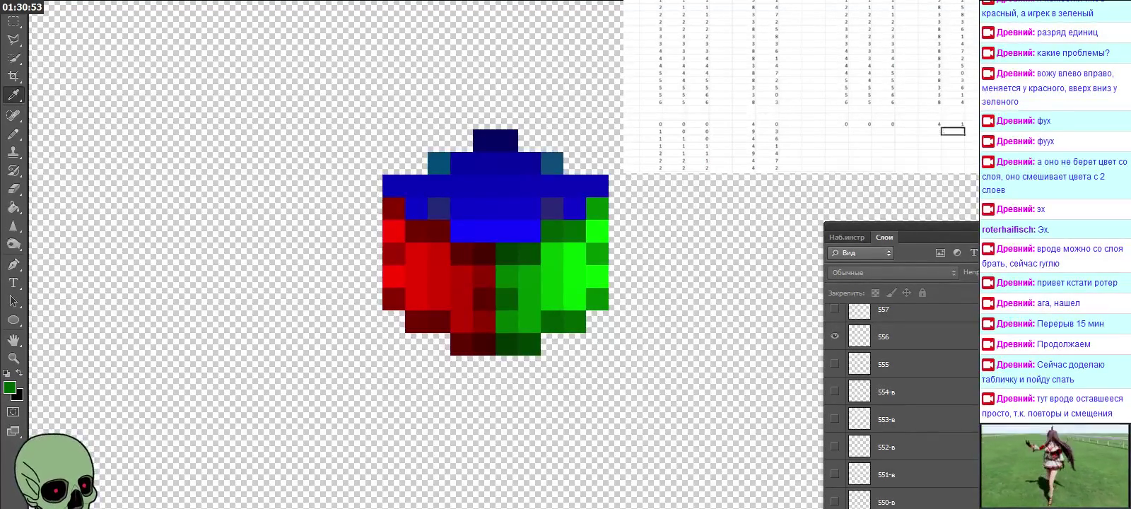
# Copy the three coordinate columns, paste them right and left, then clear the right block.
pyautogui.scroll(-4, 799, 84)
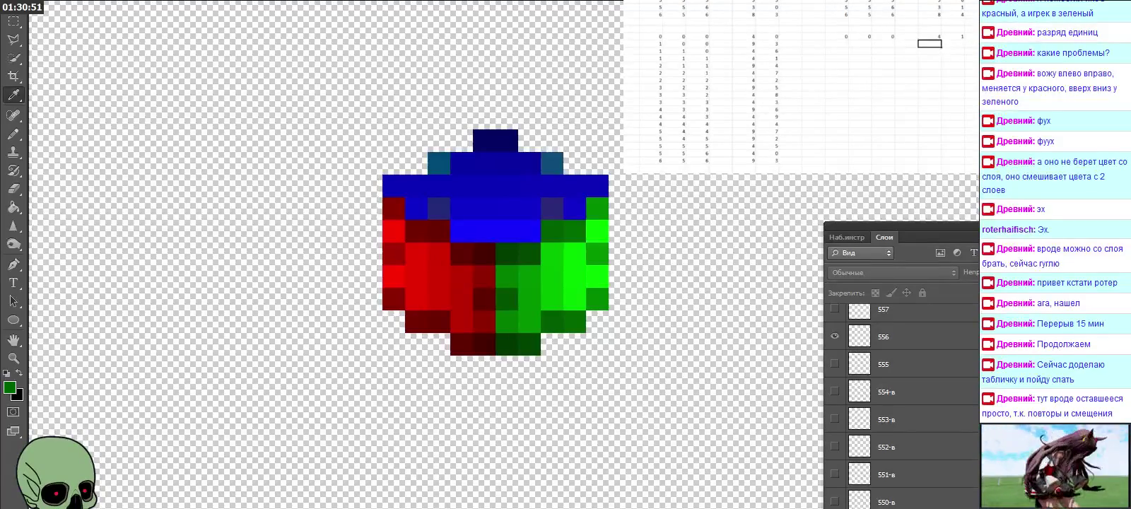
pyautogui.moveTo(743, 58); pyautogui.dragTo(771, 161)
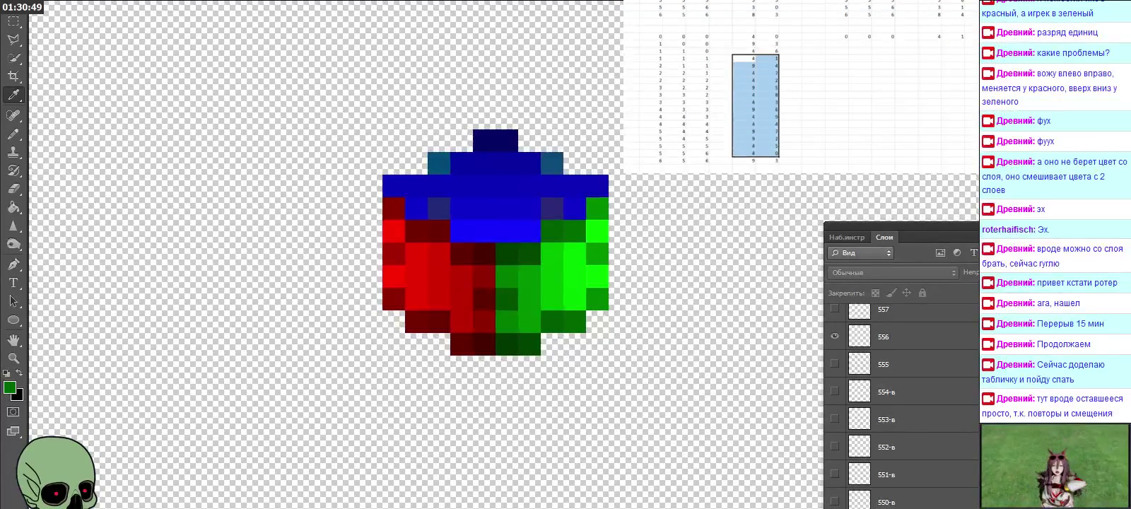
pyautogui.moveTo(647, 58); pyautogui.dragTo(700, 161)
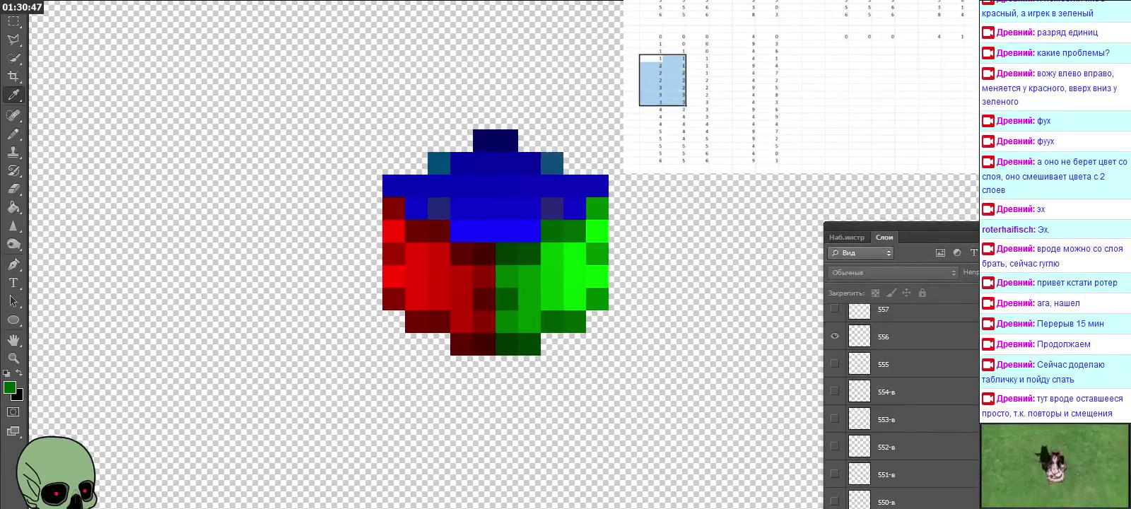
pyautogui.hotkey('ctrl', 'c')
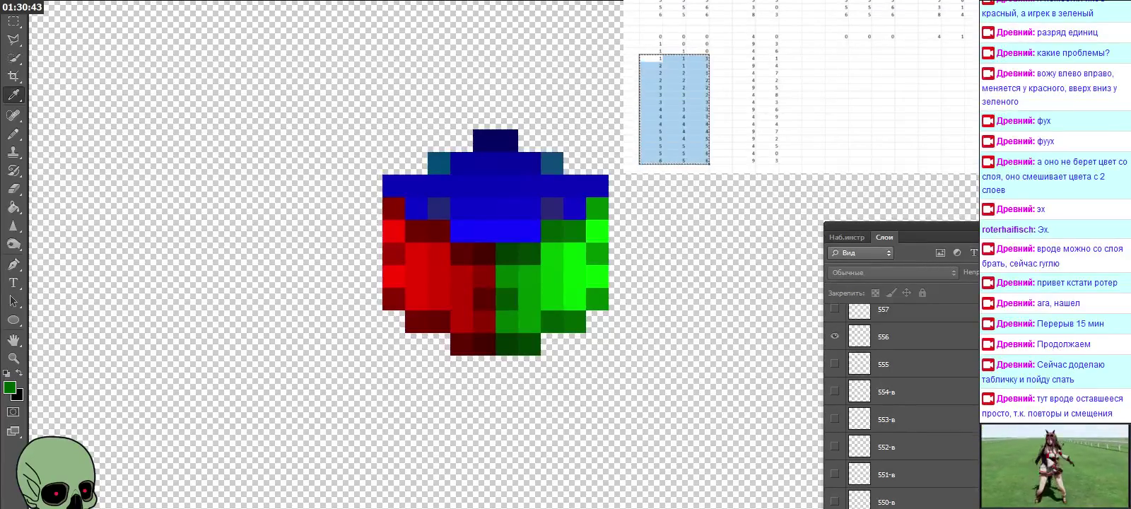
pyautogui.hscroll(-2, 707, 106)
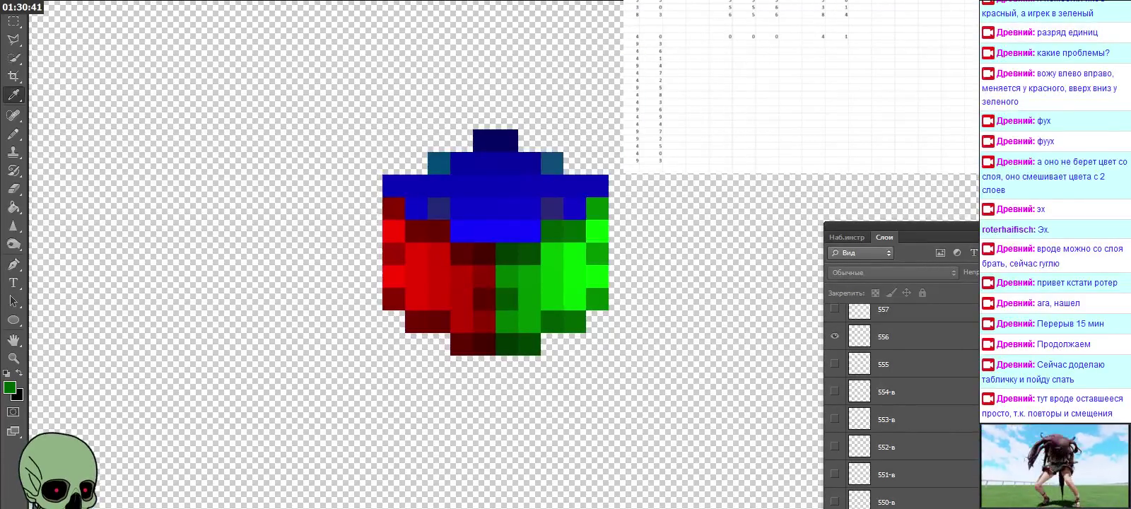
pyautogui.click(860, 36)
pyautogui.hotkey('ctrl', 'v')
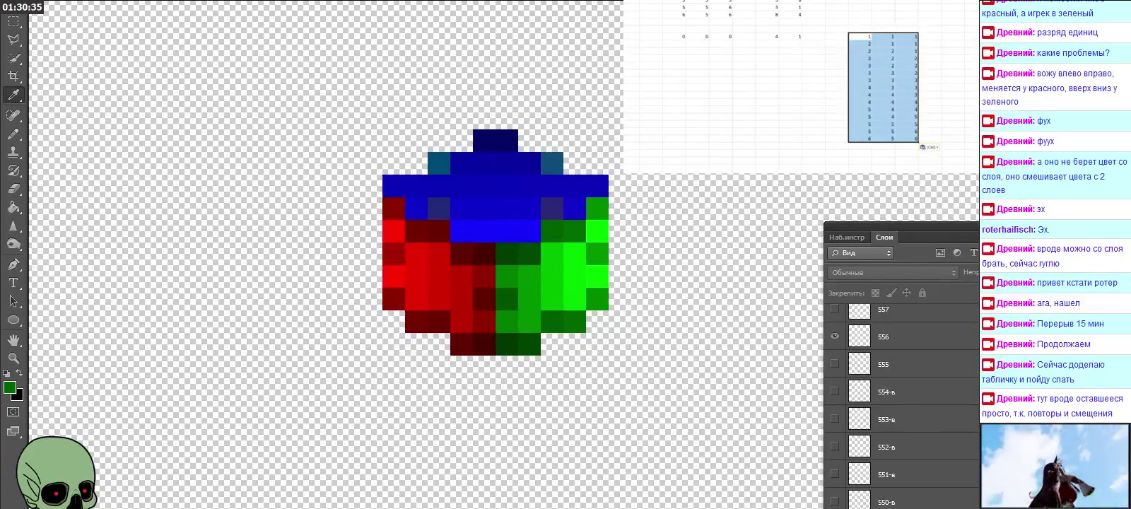
pyautogui.click(672, 37)
pyautogui.hotkey('ctrl', 'v')
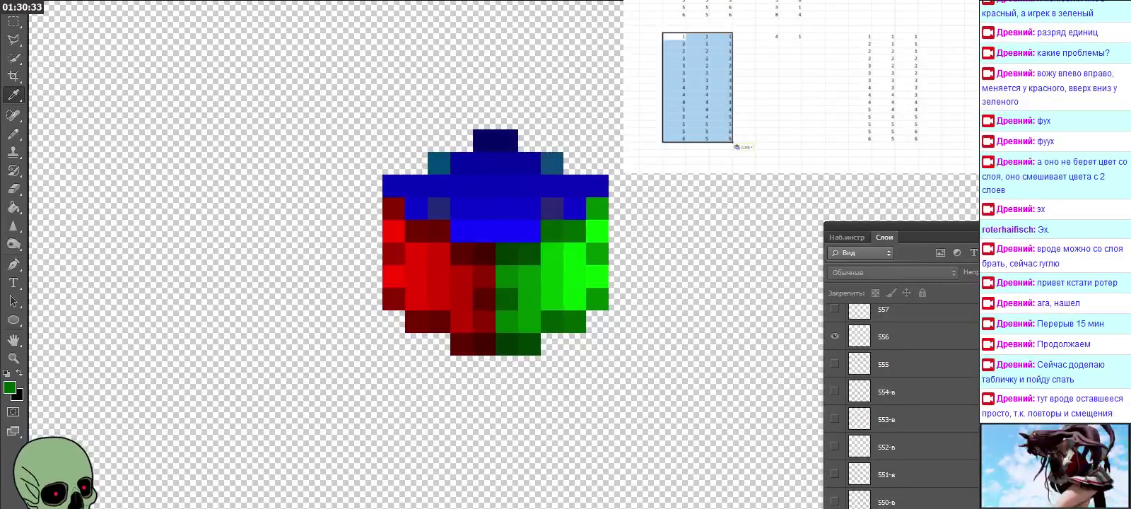
pyautogui.moveTo(859, 36); pyautogui.dragTo(907, 137)
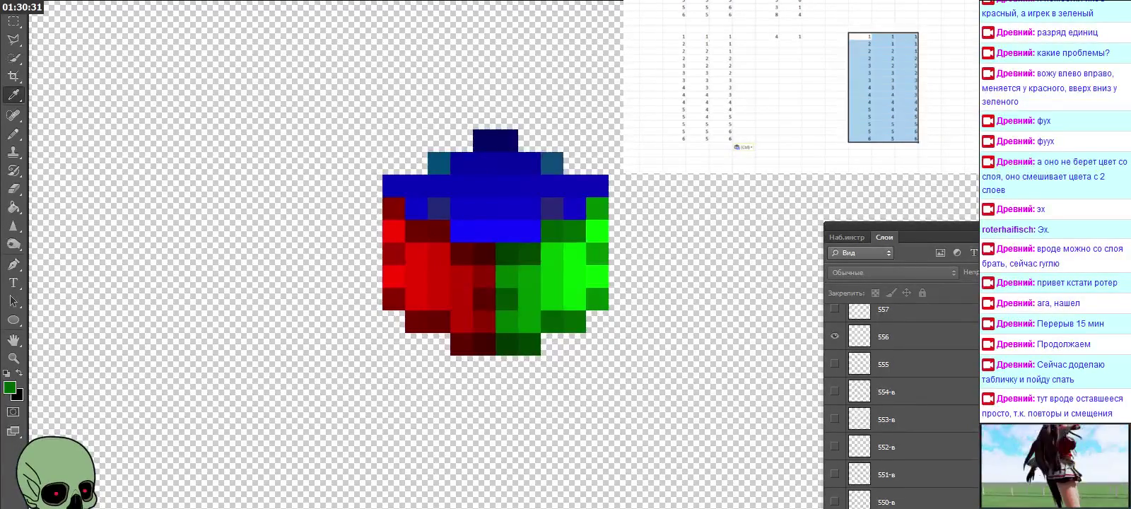
pyautogui.press('Delete')
# Enter =I24, fill it across three columns and down, and paste the formulas into the block.
pyautogui.click(860, 36)
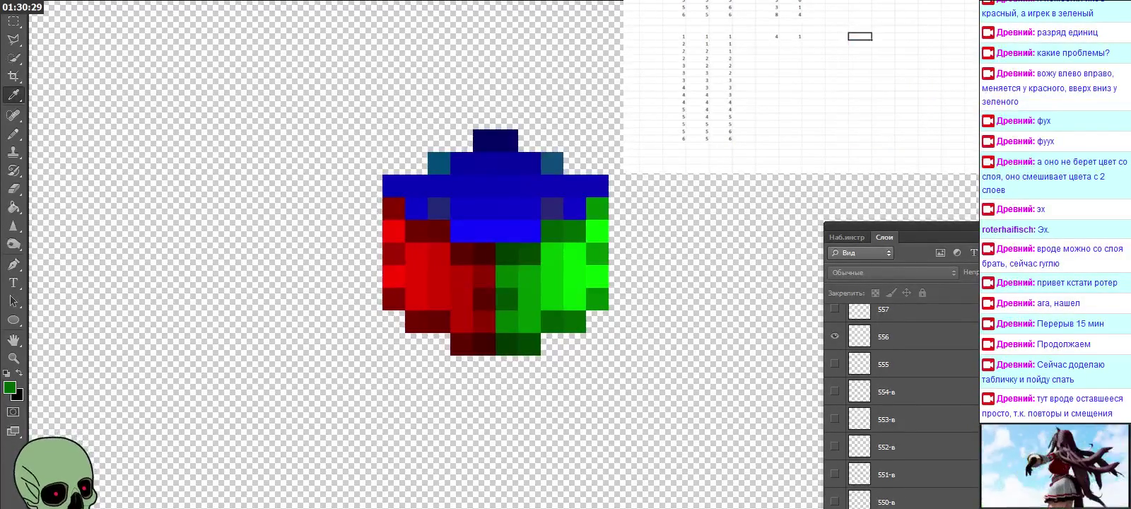
pyautogui.write('=')
pyautogui.click(673, 36)
pyautogui.press('Return')
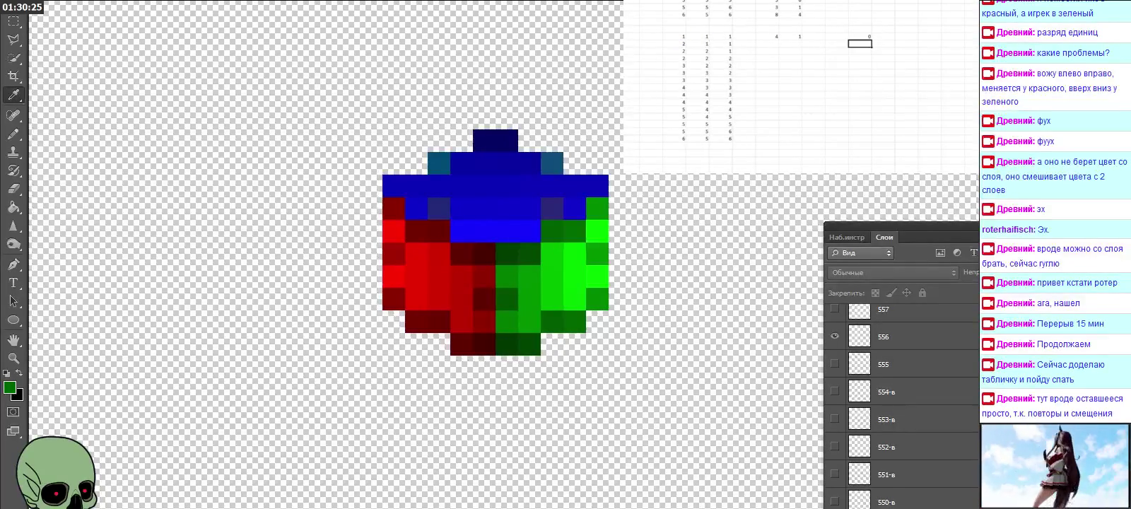
pyautogui.click(860, 36)
pyautogui.moveTo(872, 39)
pyautogui.mouseDown()
pyautogui.moveTo(917, 37)
pyautogui.moveTo(917, 140)
pyautogui.mouseUp()
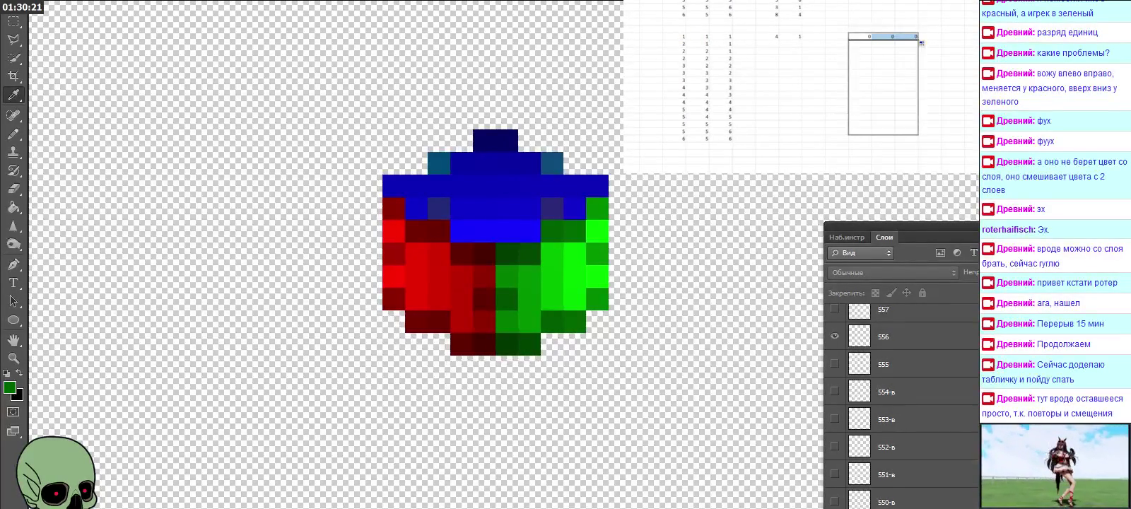
pyautogui.hotkey('ctrl', 'c')
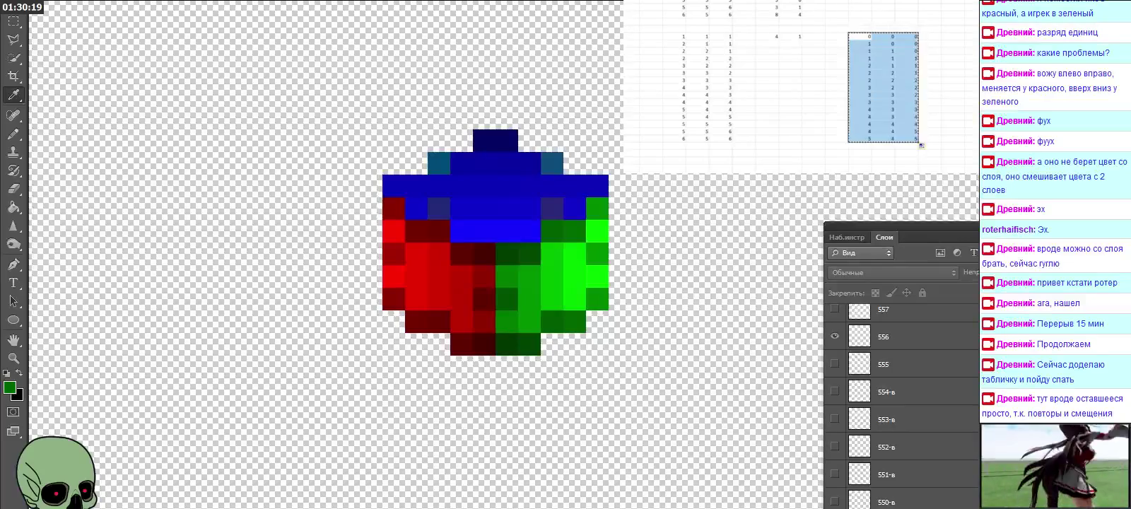
pyautogui.click(674, 36)
pyautogui.hotkey('ctrl', 'v')
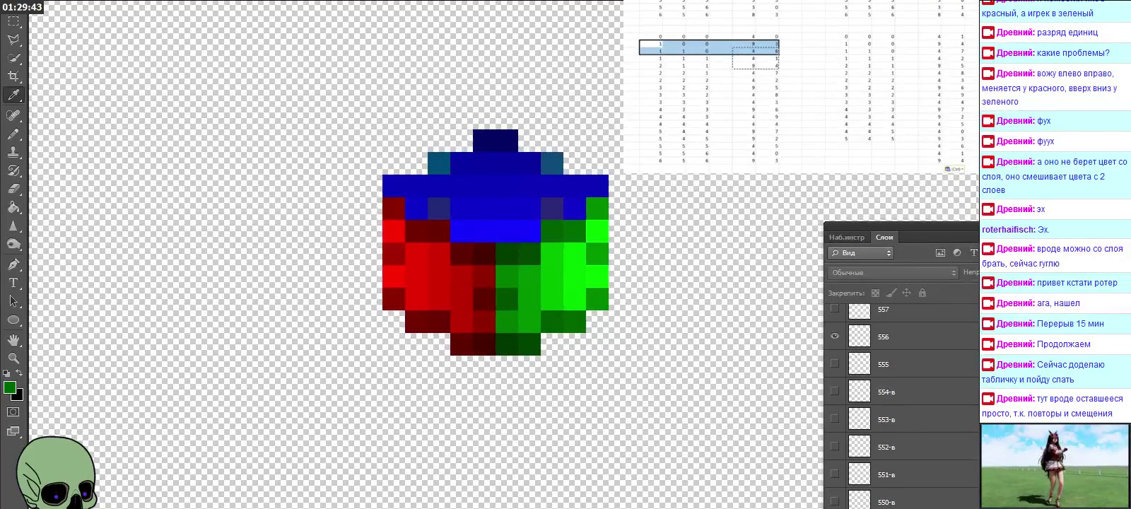
# Compare right-block values against the corresponding left-table rows.
pyautogui.click(859, 146)
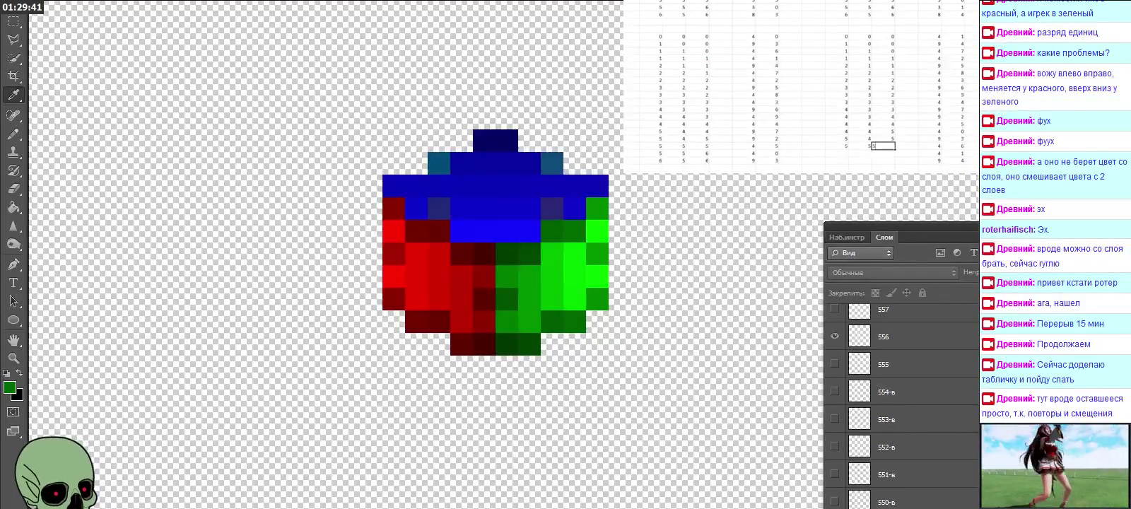
pyautogui.click(837, 153)
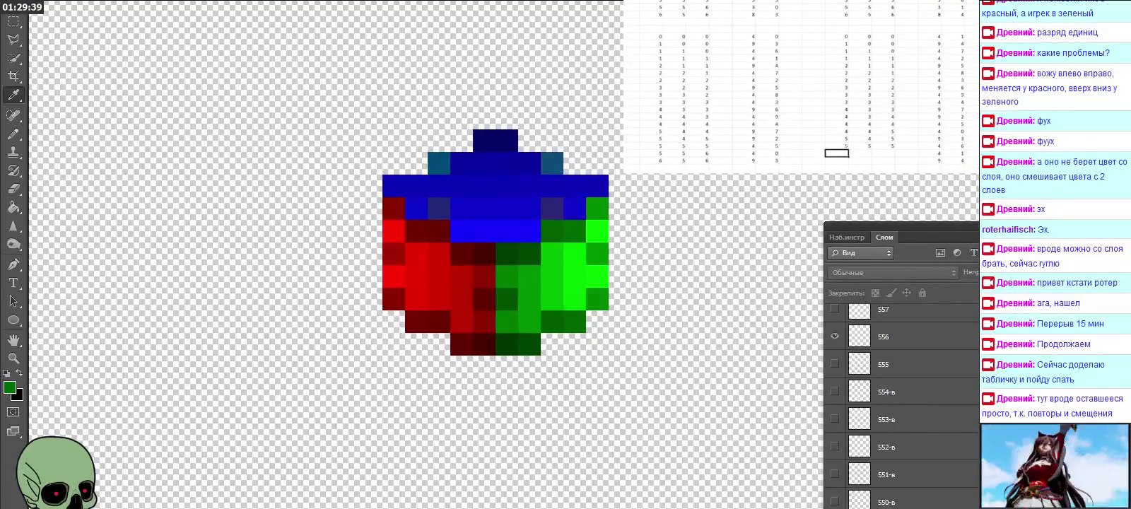
pyautogui.moveTo(650, 51)
pyautogui.mouseDown()
pyautogui.moveTo(813, 58)
pyautogui.moveTo(791, 58)
pyautogui.mouseUp()
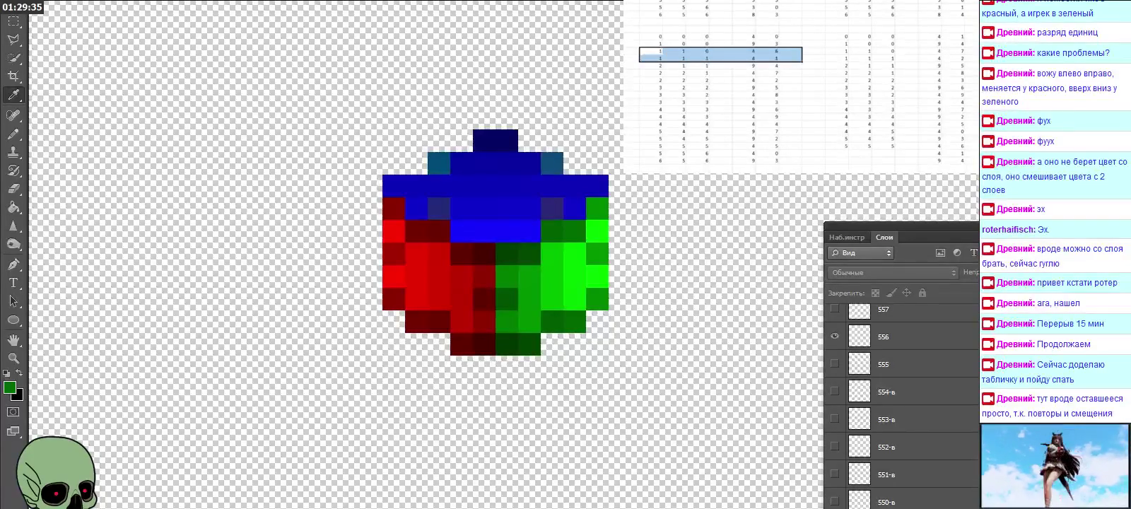
pyautogui.click(837, 153)
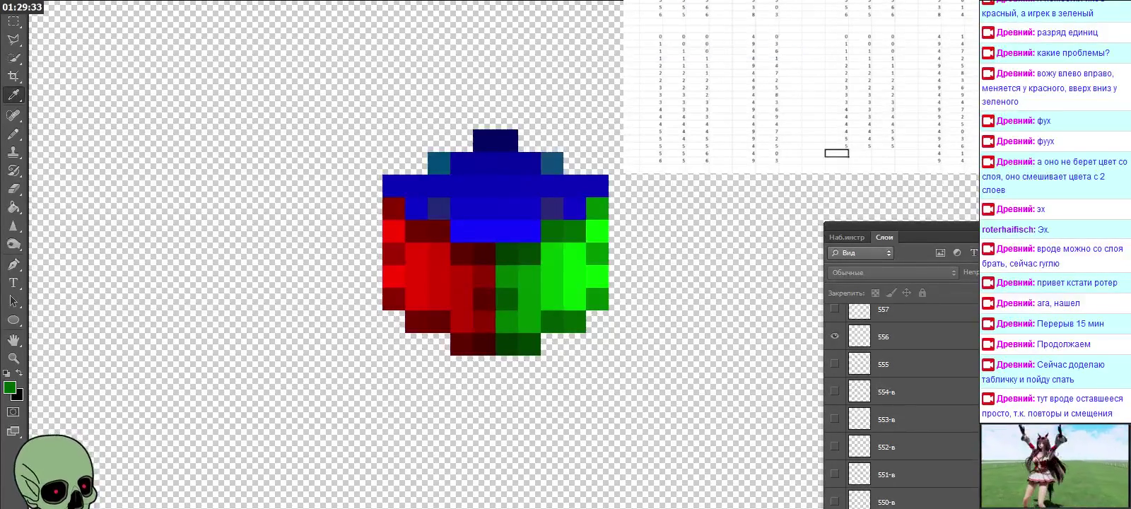
pyautogui.click(860, 160)
pyautogui.click(837, 161)
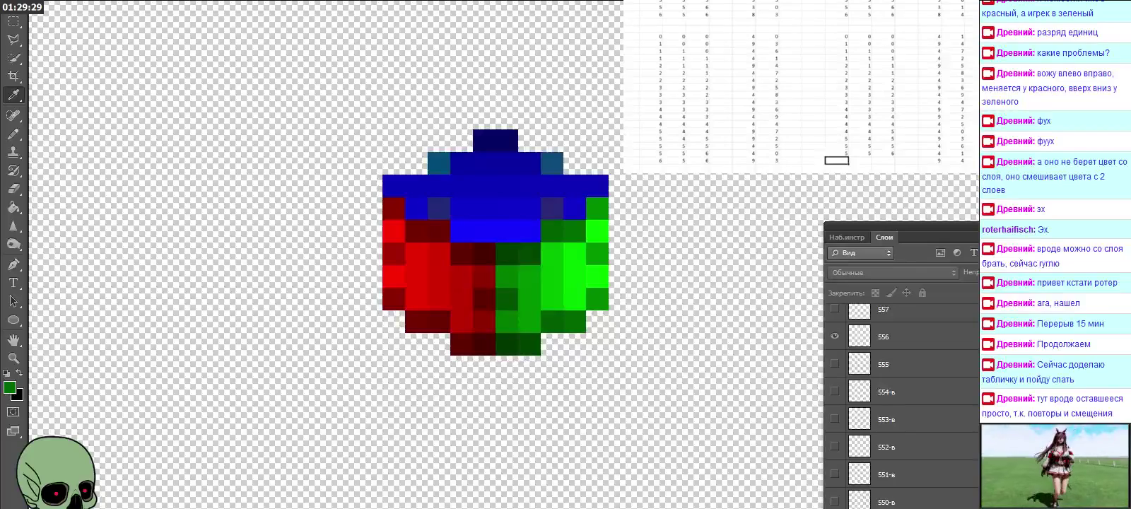
pyautogui.moveTo(649, 58); pyautogui.dragTo(767, 65)
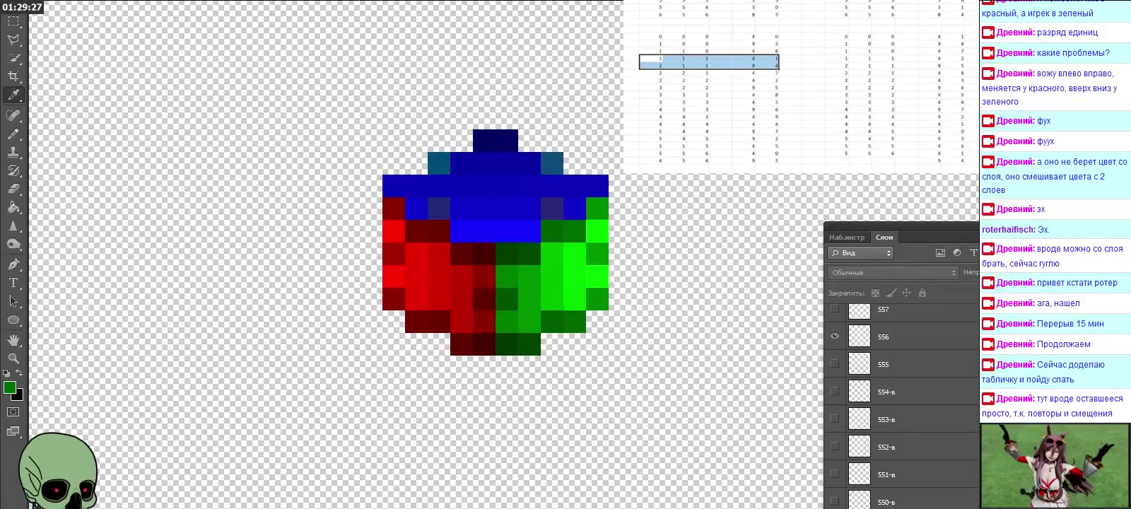
pyautogui.click(837, 160)
pyautogui.press('Right')
pyautogui.press('Right')
pyautogui.press('Down')
pyautogui.scroll(-1, 792, 85)
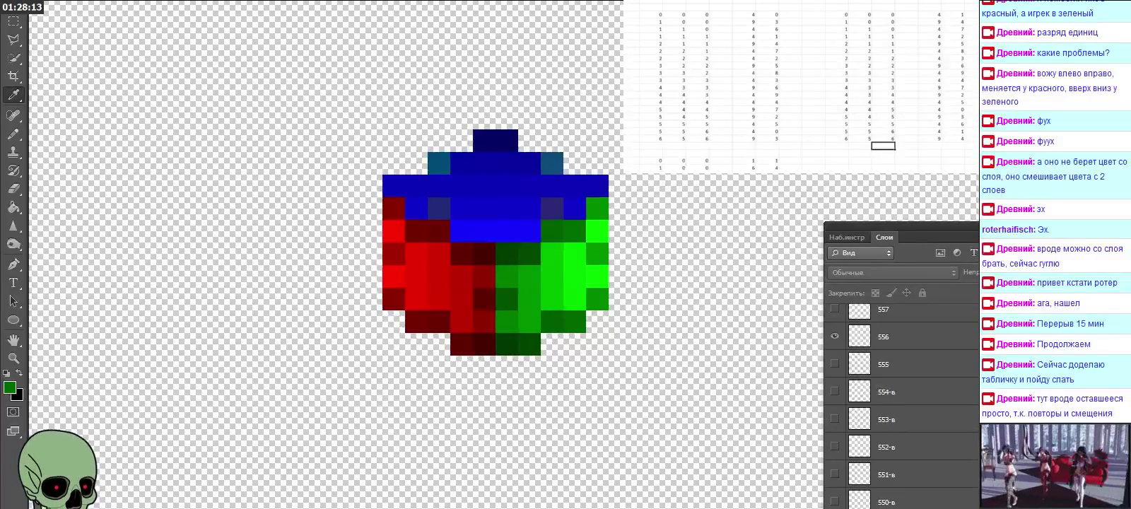
pyautogui.scroll(-2, 799, 85)
# Fill the new row with the values 0, 0, 1 and 2.
pyautogui.scroll(-1, 799, 84)
pyautogui.scroll(-1, 799, 85)
pyautogui.scroll(-1, 799, 85)
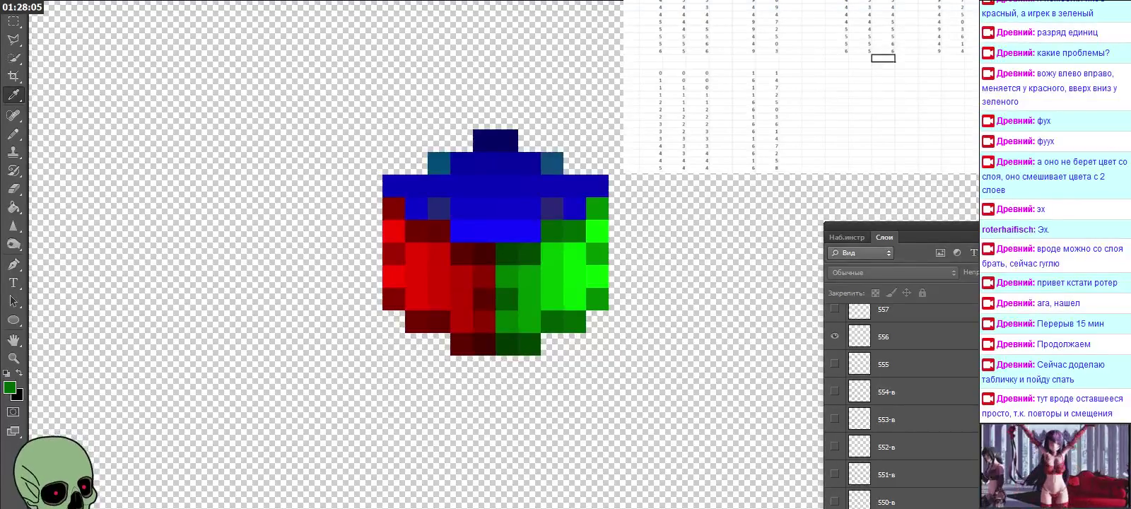
pyautogui.click(860, 73)
pyautogui.press('Tab')
pyautogui.write('0')
pyautogui.press('Tab')
pyautogui.write('0')
pyautogui.press('Tab')
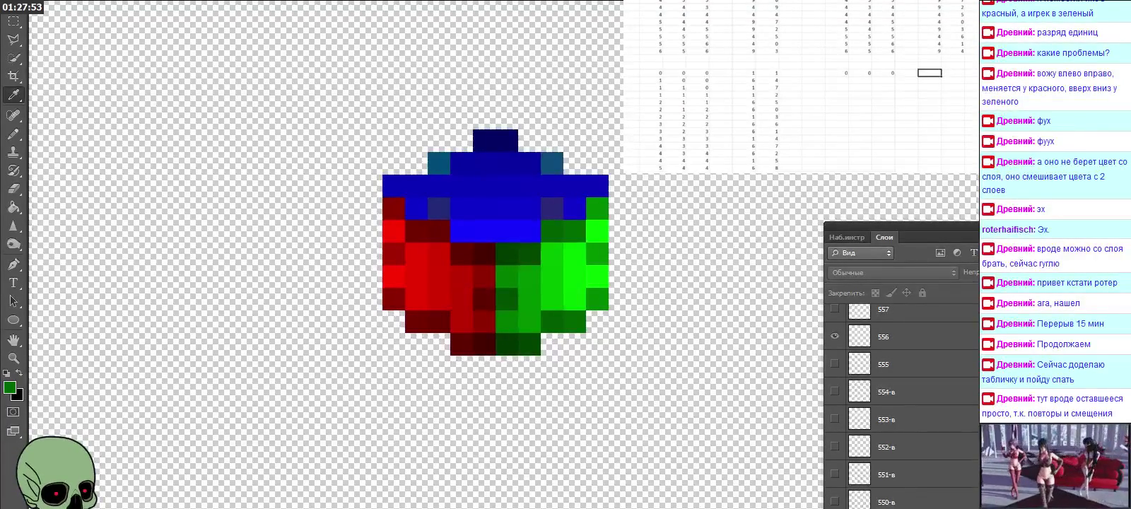
pyautogui.write('1')
pyautogui.press('Tab')
pyautogui.write('2')
pyautogui.press('Down')
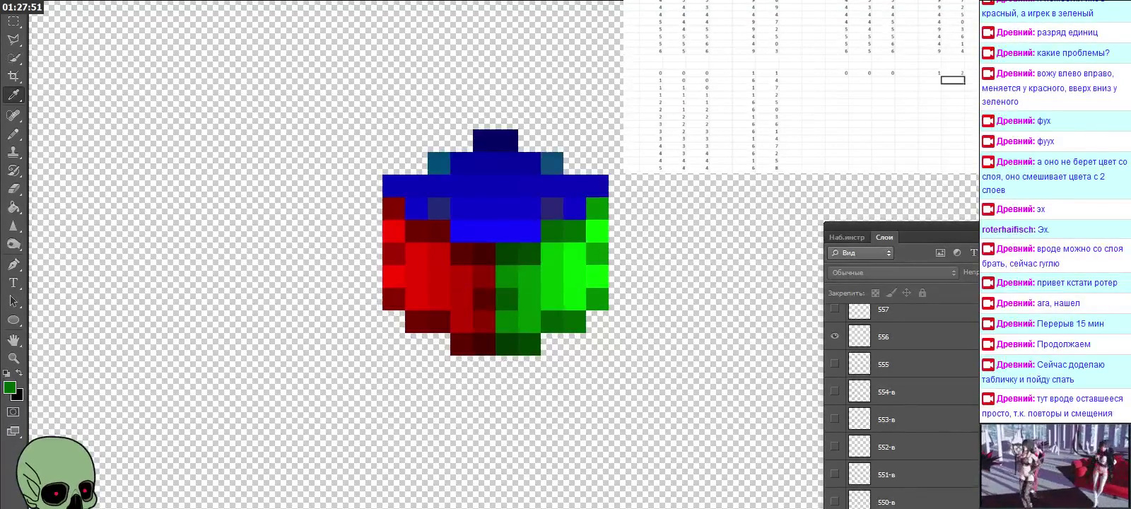
# Copy two coordinate columns and the three-column block into the right-hand helper area.
pyautogui.scroll(-2, 799, 84)
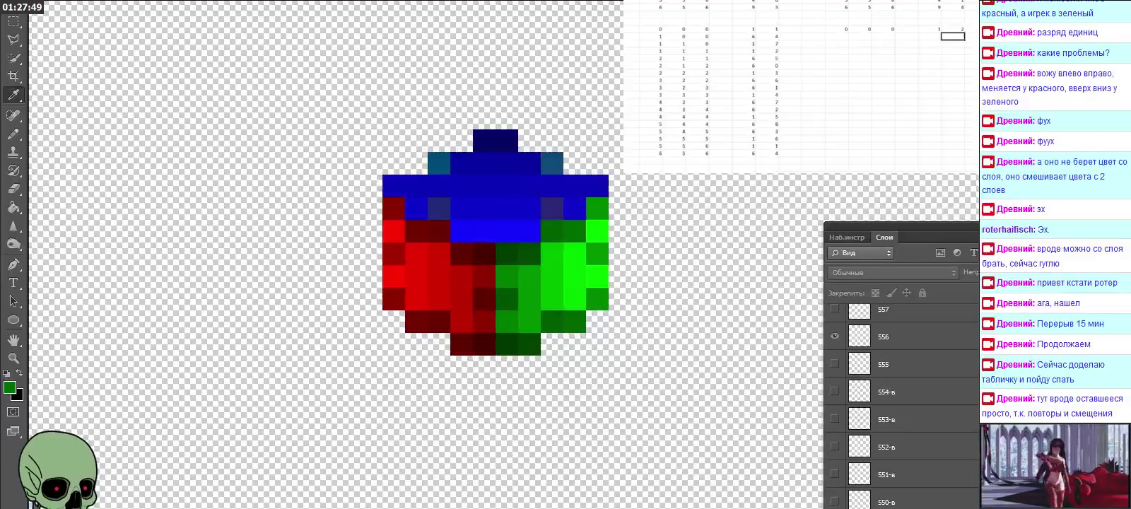
pyautogui.moveTo(744, 51); pyautogui.dragTo(767, 153)
pyautogui.hotkey('ctrl', 'c')
pyautogui.click(930, 29)
pyautogui.hotkey('ctrl', 'v')
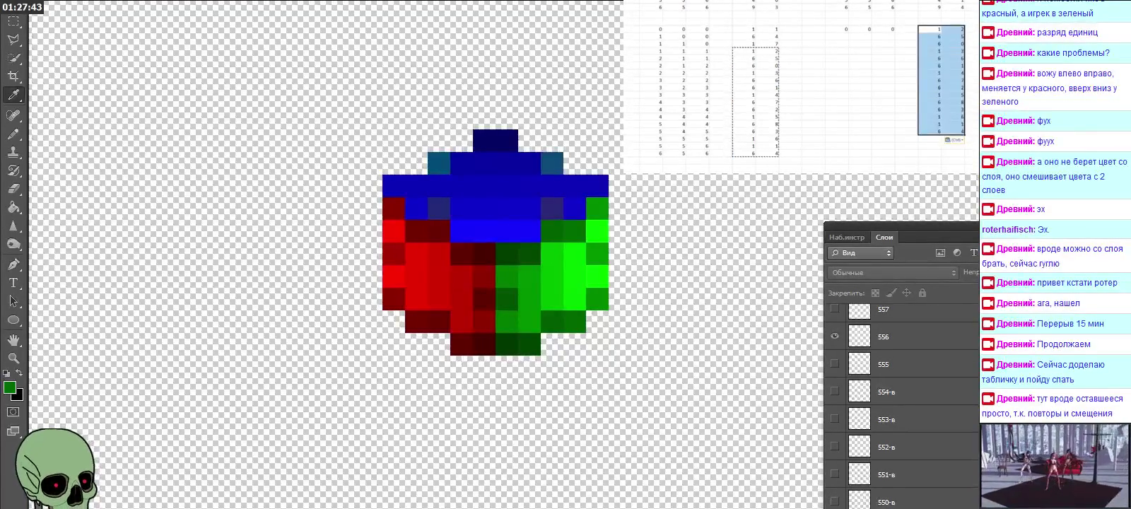
pyautogui.click(651, 50)
pyautogui.moveTo(650, 51)
pyautogui.mouseDown()
pyautogui.moveTo(700, 131)
pyautogui.moveTo(700, 153)
pyautogui.mouseUp()
pyautogui.hotkey('ctrl', 'c')
pyautogui.click(836, 29)
pyautogui.hotkey('ctrl', 'v')
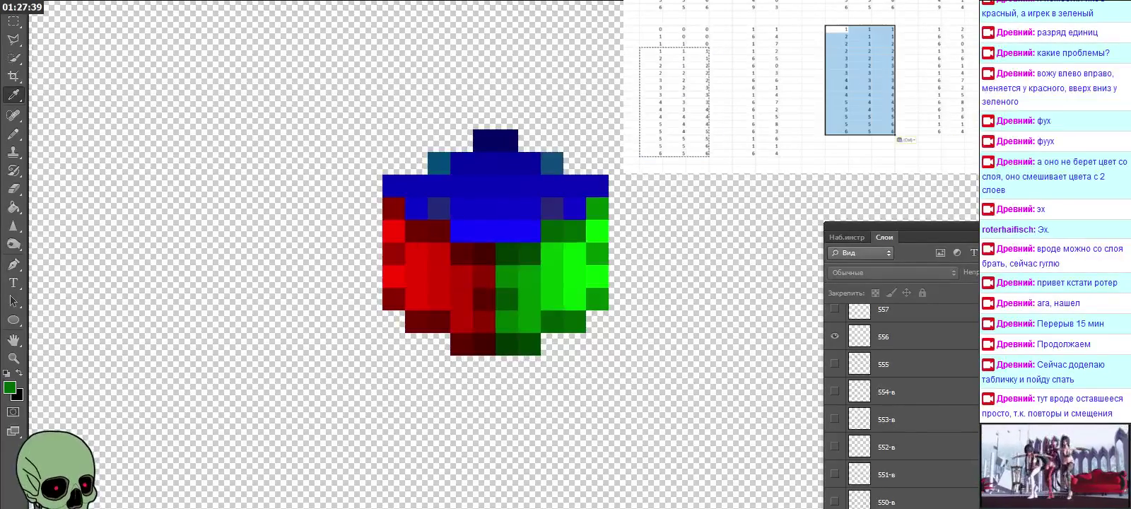
# Enter =I44-1 in the helper cell and fill it across three columns and down.
pyautogui.hscroll(3, 771, 90)
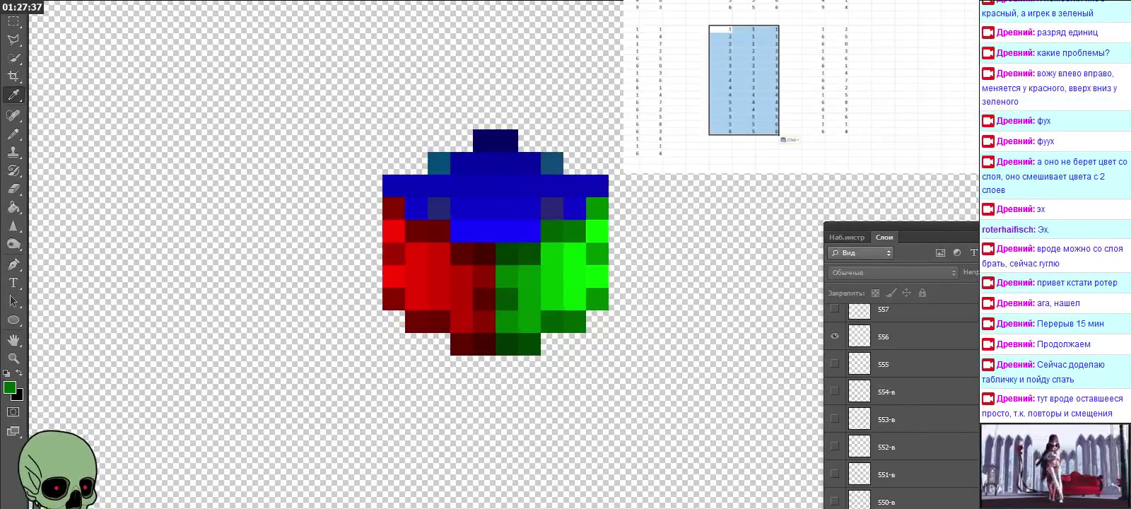
pyautogui.click(883, 29)
pyautogui.write('=')
pyautogui.press('Left')
pyautogui.press('Left')
pyautogui.press('Left')
pyautogui.press('Left')
pyautogui.press('Left')
pyautogui.press('Left')
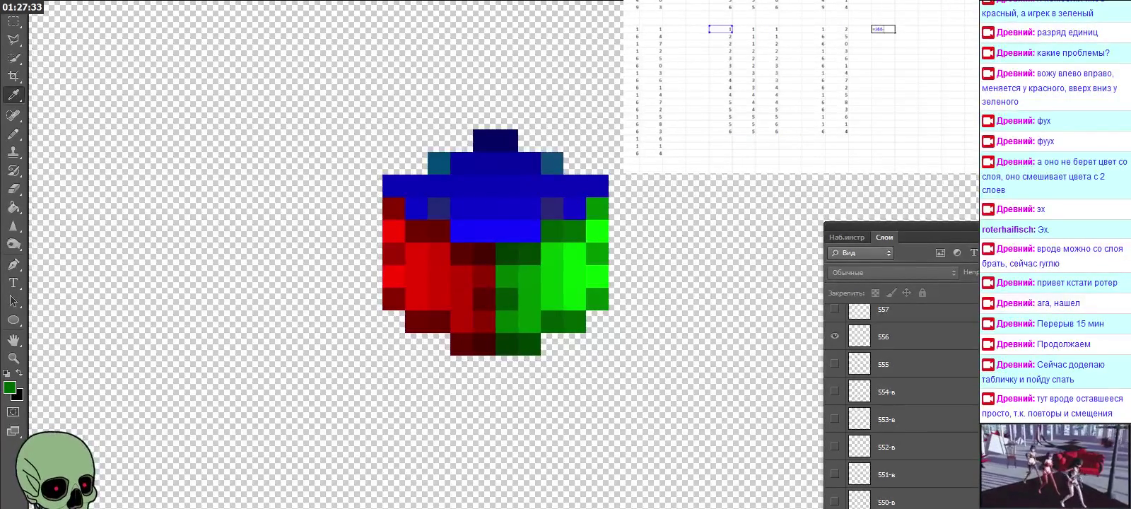
pyautogui.press('Return')
pyautogui.click(883, 29)
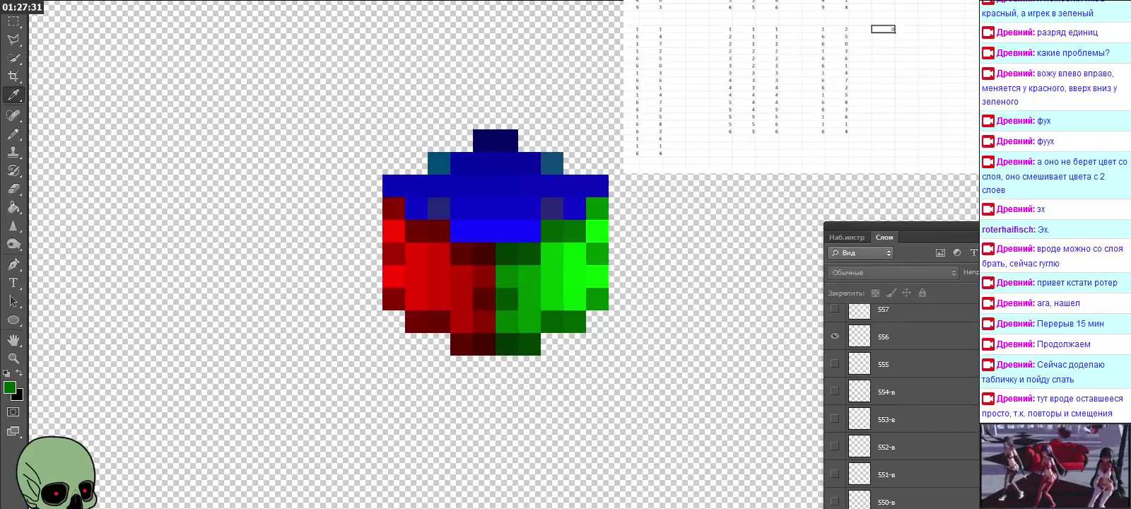
pyautogui.moveTo(895, 32)
pyautogui.mouseDown()
pyautogui.moveTo(941, 32)
pyautogui.moveTo(941, 135)
pyautogui.mouseUp()
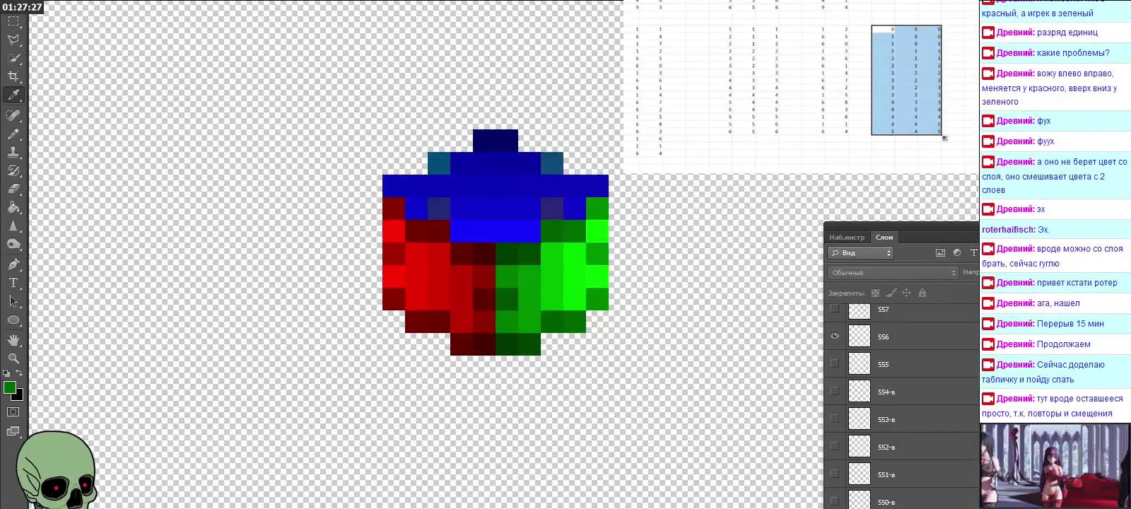
# Paste the computed block into the left columns and clear the helper block.
pyautogui.hotkey('ctrl', 'c')
pyautogui.click(720, 29)
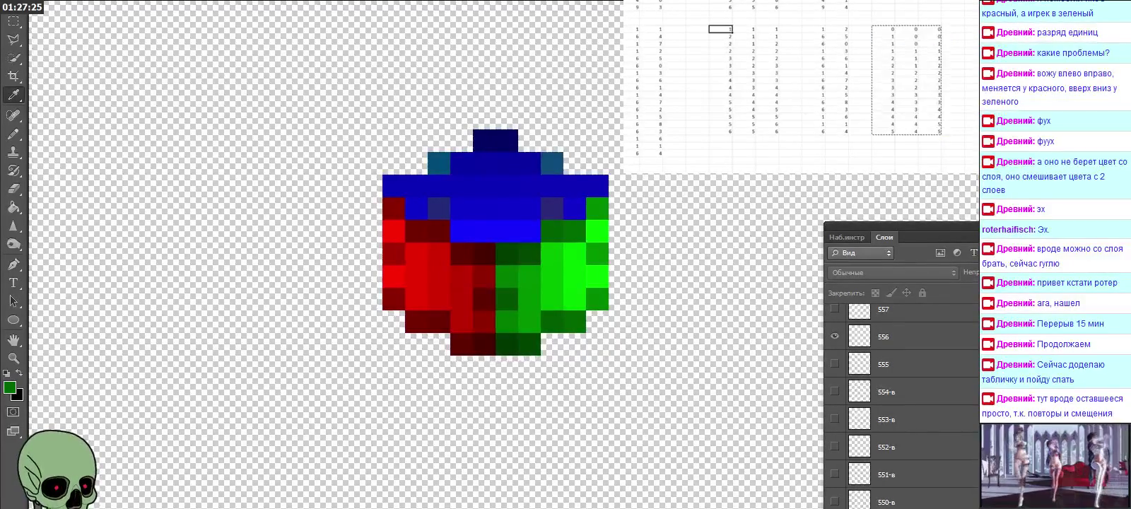
pyautogui.hotkey('ctrl', 'v')
pyautogui.moveTo(883, 22); pyautogui.dragTo(962, 140)
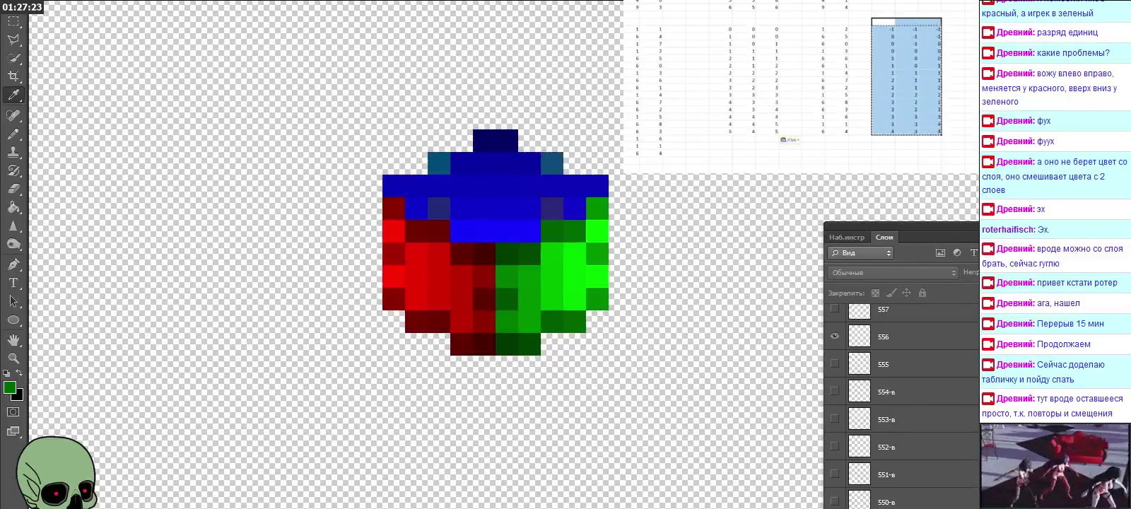
pyautogui.press('Delete')
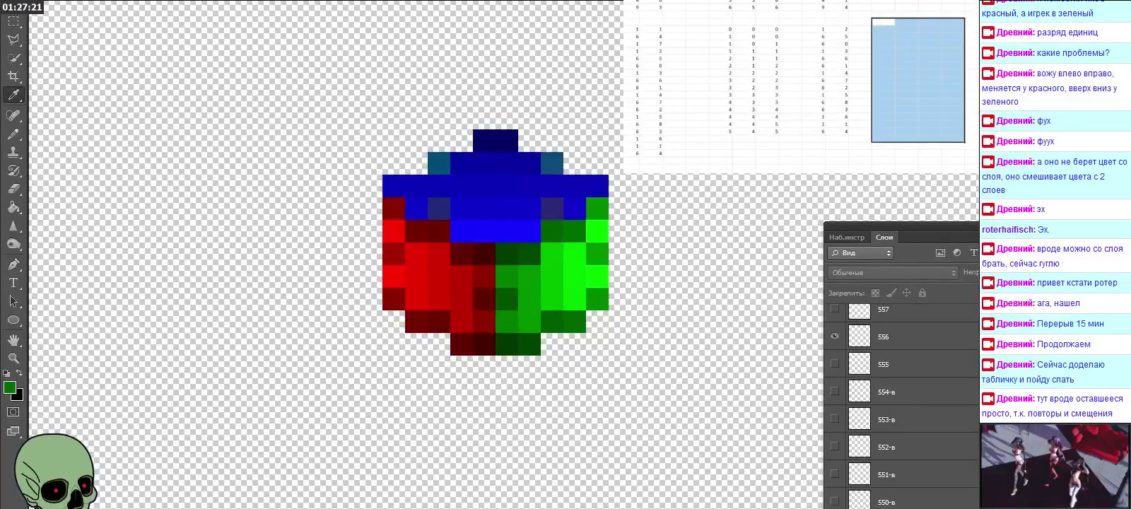
pyautogui.scroll(-1, 799, 85)
pyautogui.hscroll(-1, 799, 61)
pyautogui.hscroll(-1, 799, 61)
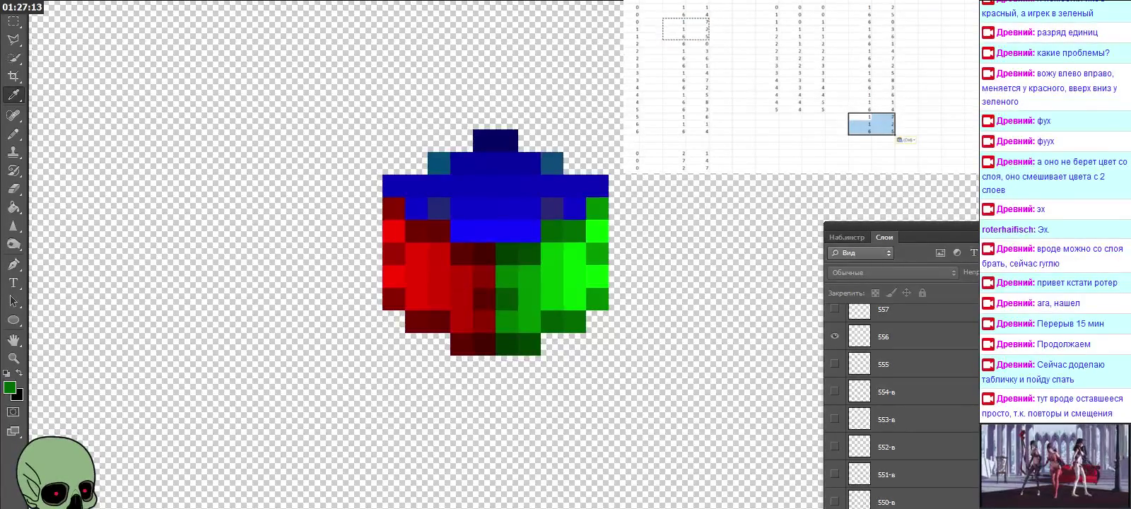
# Compare the table's existing rows and pick the first empty cell below the table.
pyautogui.click(813, 146)
pyautogui.press('Right')
pyautogui.press('Right')
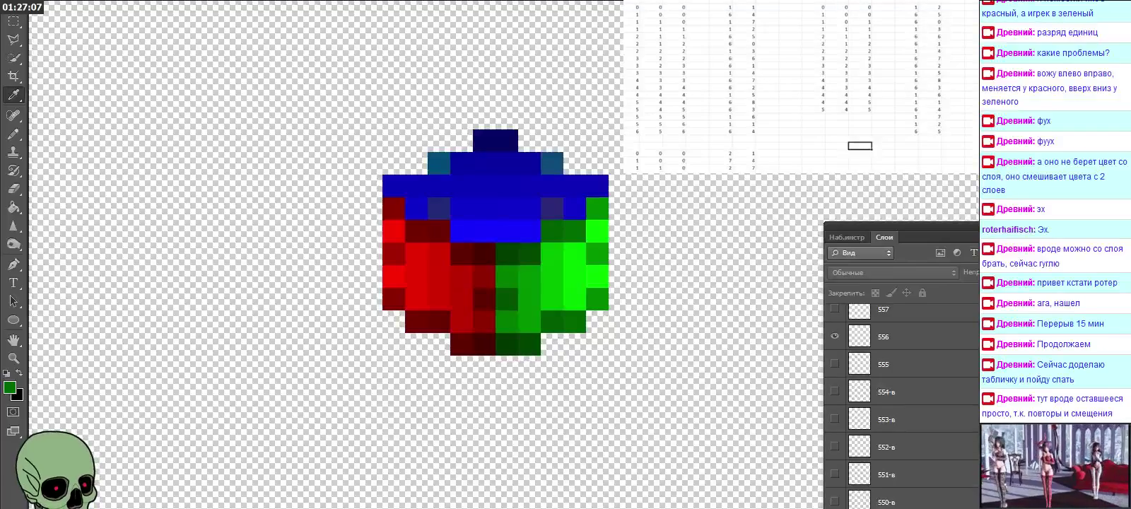
pyautogui.moveTo(631, 15); pyautogui.dragTo(746, 22)
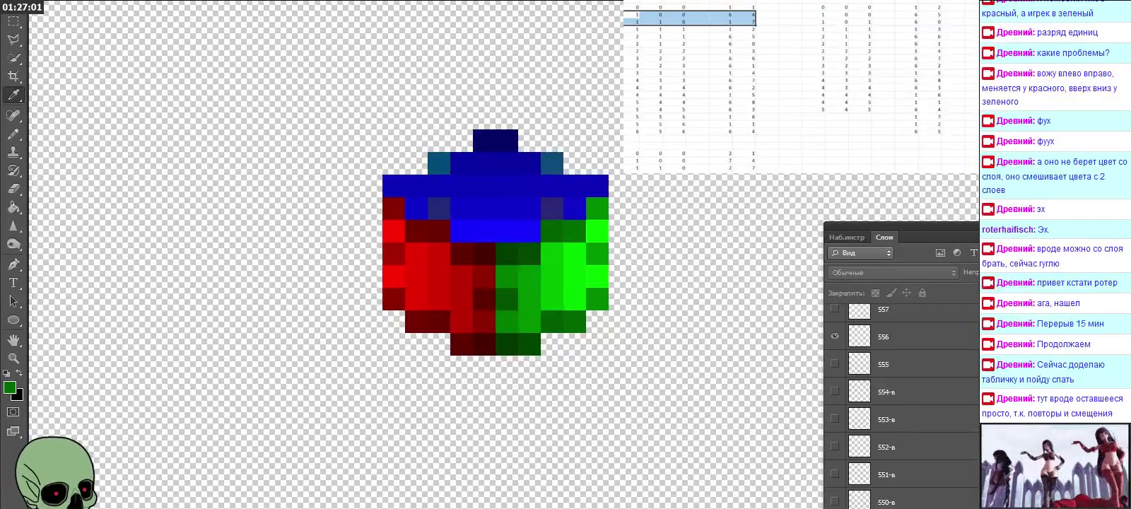
pyautogui.click(813, 116)
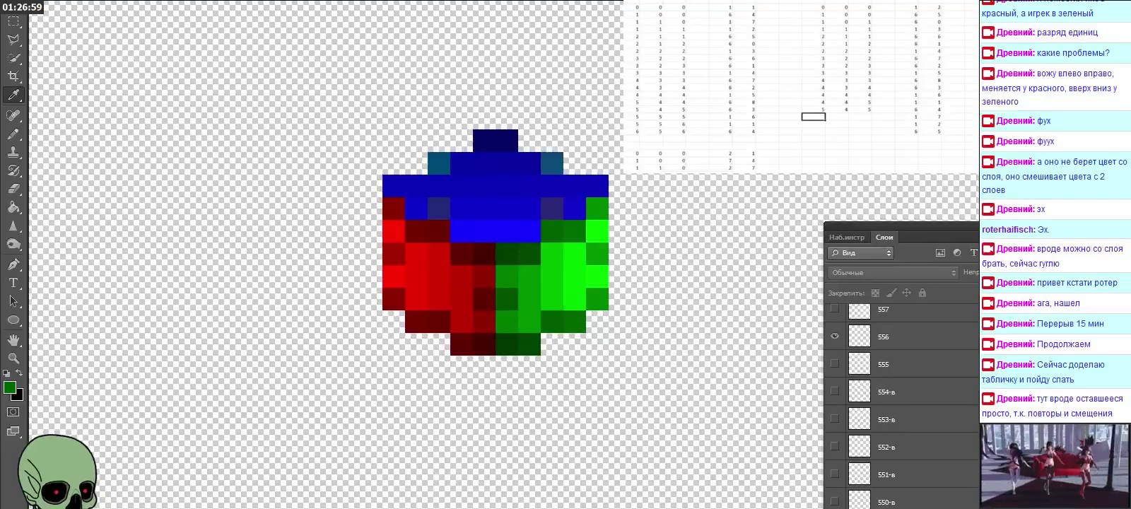
pyautogui.click(836, 116)
pyautogui.click(860, 116)
pyautogui.click(836, 124)
pyautogui.click(813, 124)
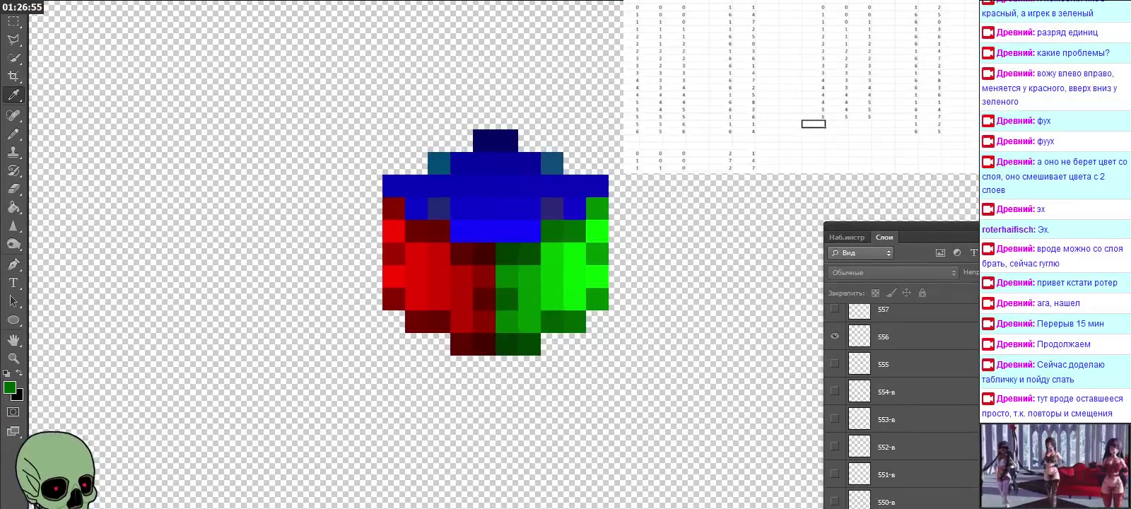
pyautogui.moveTo(636, 21); pyautogui.dragTo(754, 29)
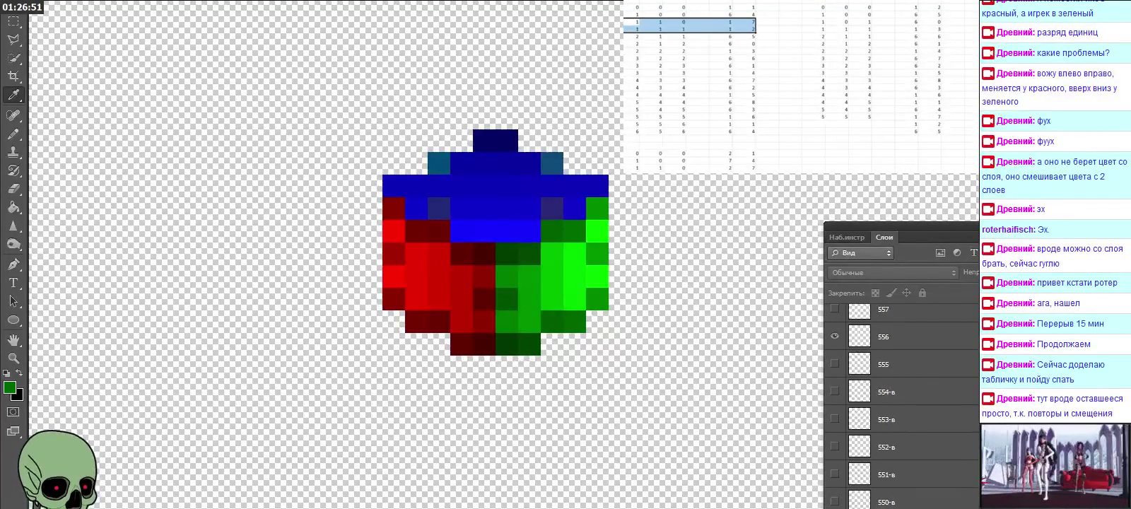
pyautogui.click(836, 124)
pyautogui.click(813, 124)
# Enter the coordinate row 5, 5, 6 below the table.
pyautogui.write('5')
pyautogui.press('Tab')
pyautogui.write('5')
pyautogui.press('Tab')
pyautogui.write('6')
# Add the next coordinate row 6, 5, 6 underneath it.
pyautogui.click(837, 130)
pyautogui.click(813, 131)
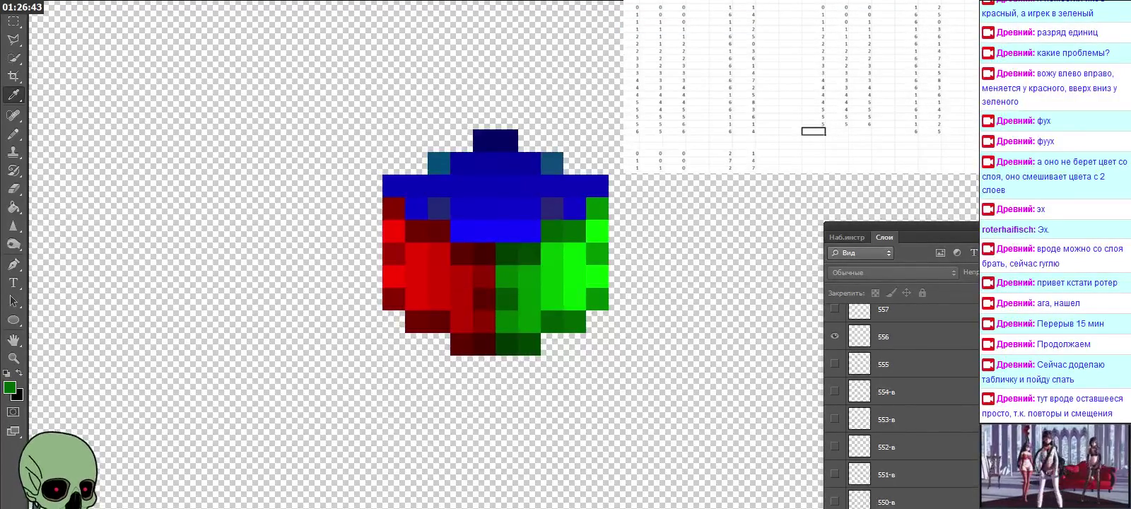
pyautogui.moveTo(626, 29); pyautogui.dragTo(753, 36)
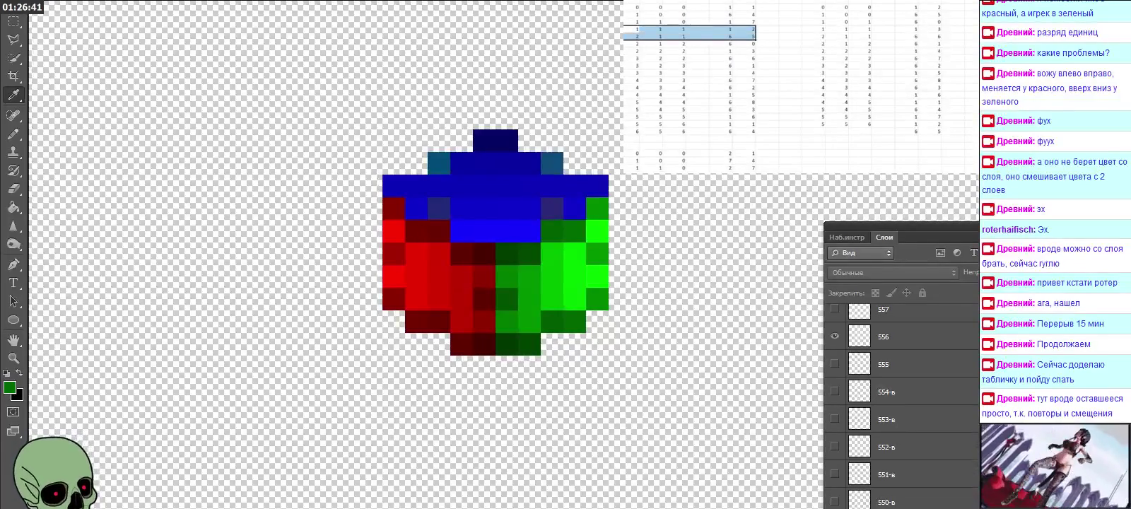
pyautogui.click(813, 131)
pyautogui.write('6')
pyautogui.press('Tab')
pyautogui.write('5')
pyautogui.press('Tab')
pyautogui.write('6')
pyautogui.press('Tab')
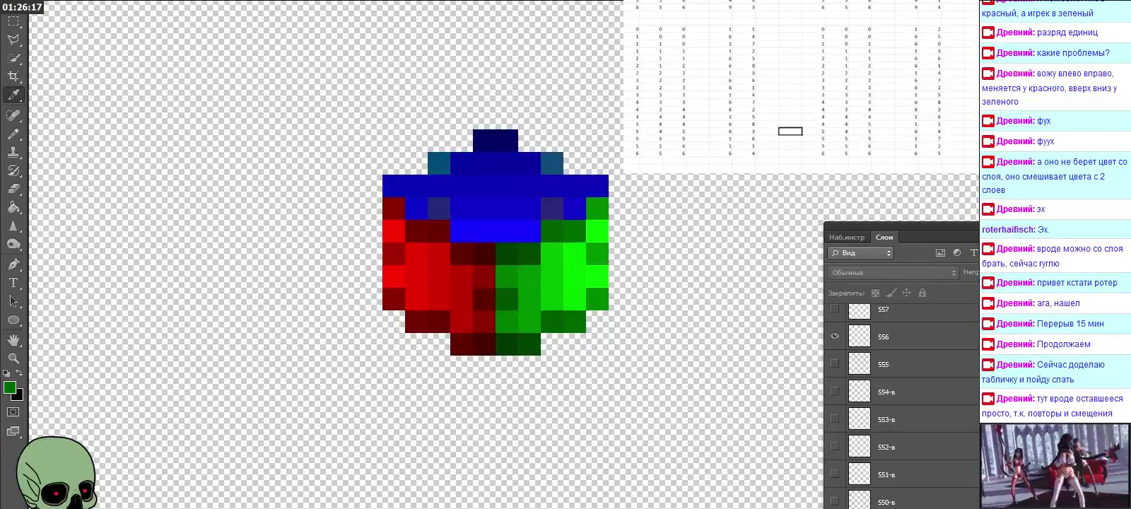
pyautogui.hscroll(-5, 745, 493)
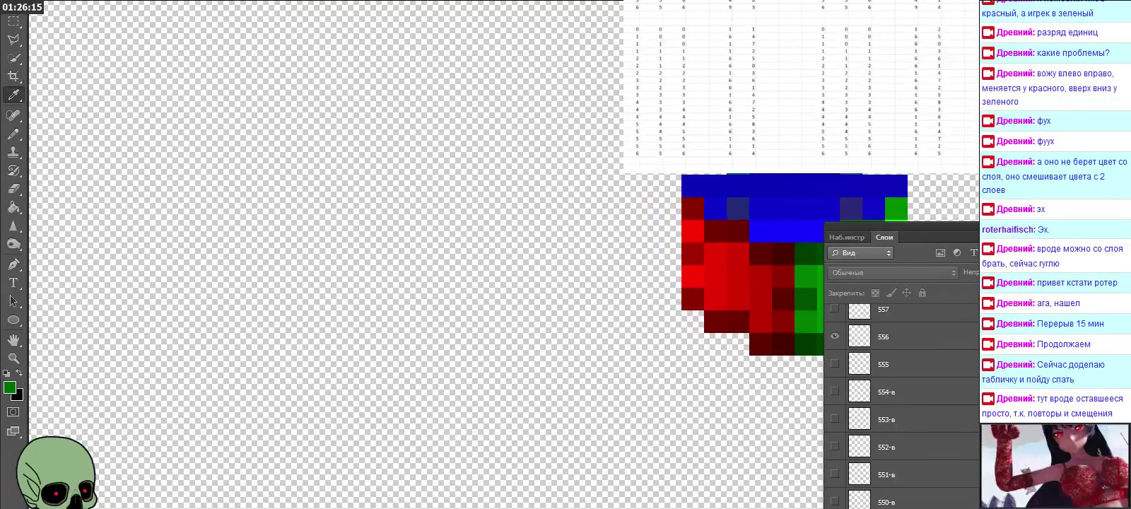
# Add a new empty layer directly above the коорд кубик layer.
pyautogui.scroll(-10, 935, 435)
pyautogui.scroll(-10, 934, 435)
pyautogui.scroll(-10, 934, 437)
pyautogui.scroll(-10, 937, 446)
pyautogui.click(920, 502)
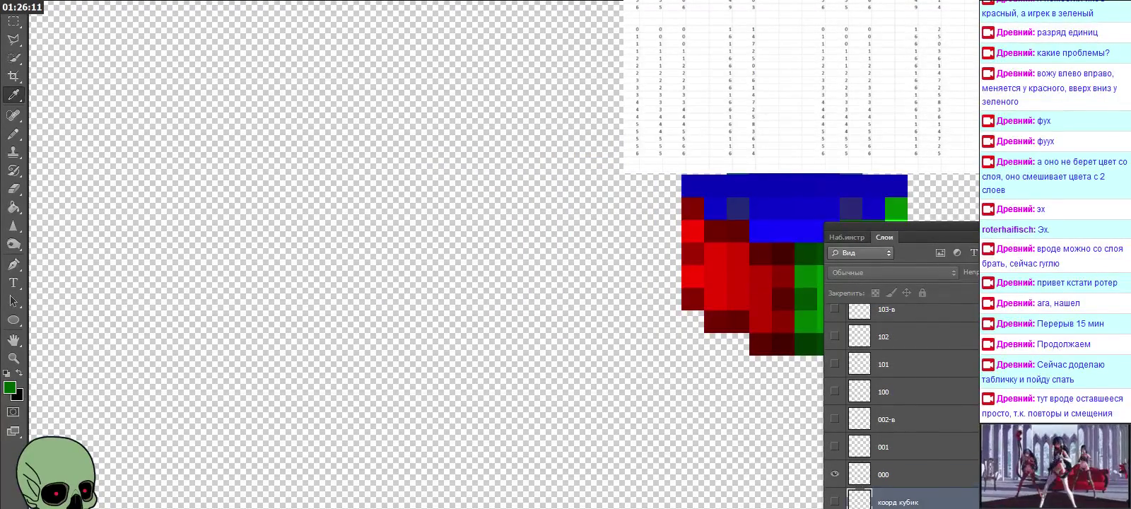
pyautogui.hotkey('ctrl', 'shift', 'alt', 'n')
pyautogui.scroll(-1, 954, 468)
# Rename the new layer to 'Что уже закрасили'.
pyautogui.doubleClick(889, 475)
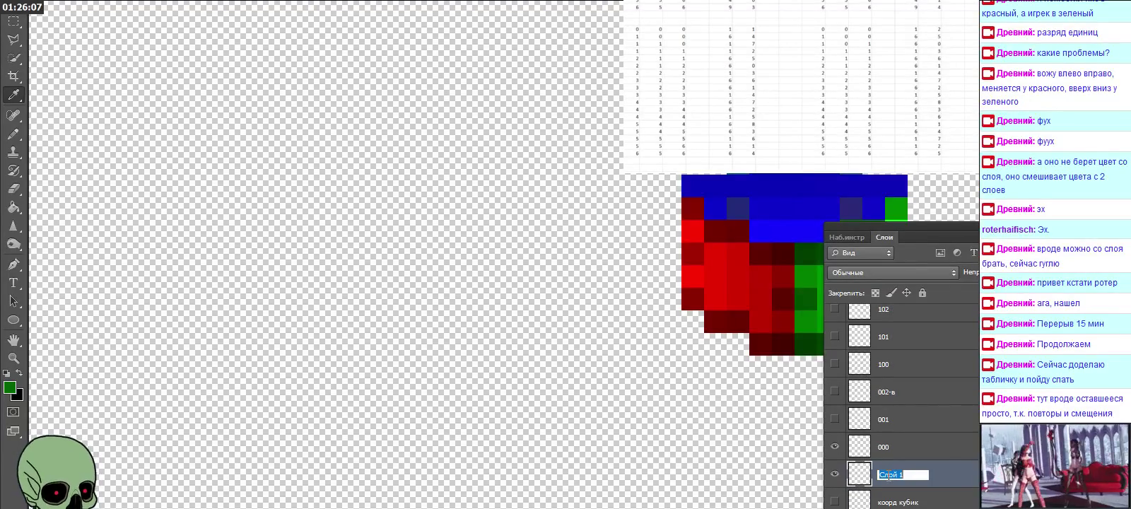
pyautogui.write('Что уж')
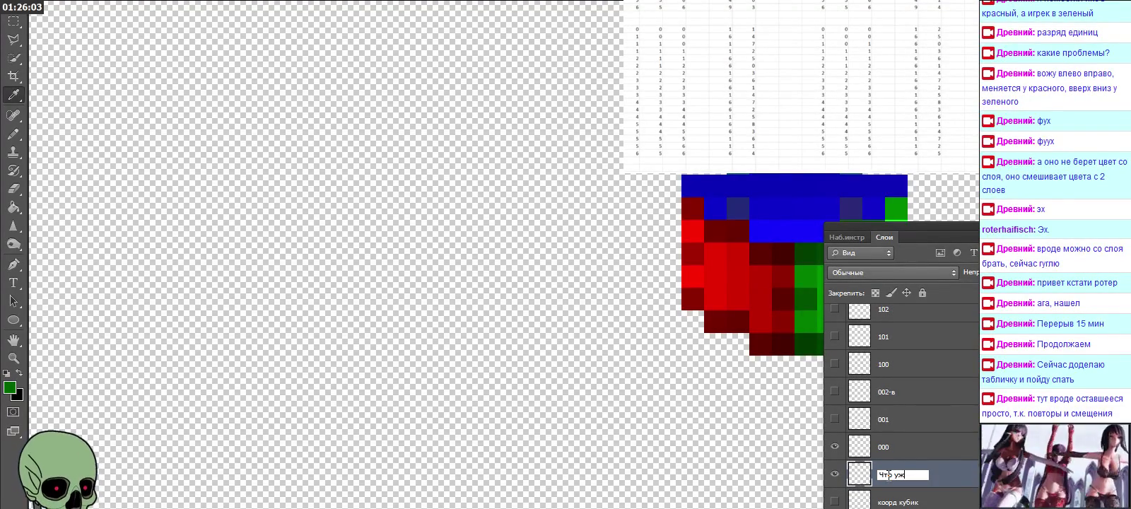
pyautogui.write('е закрасили')
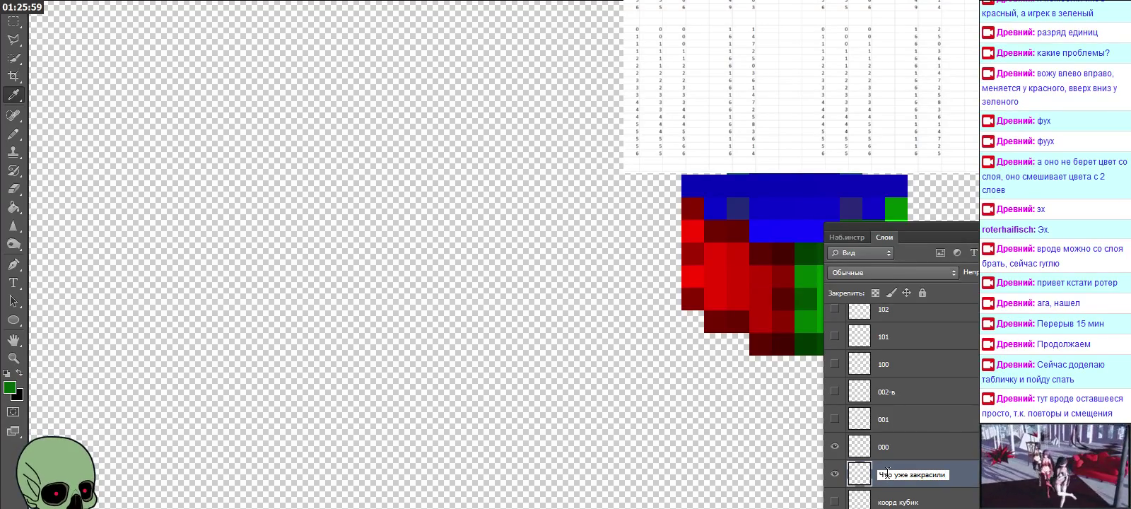
pyautogui.click(910, 488)
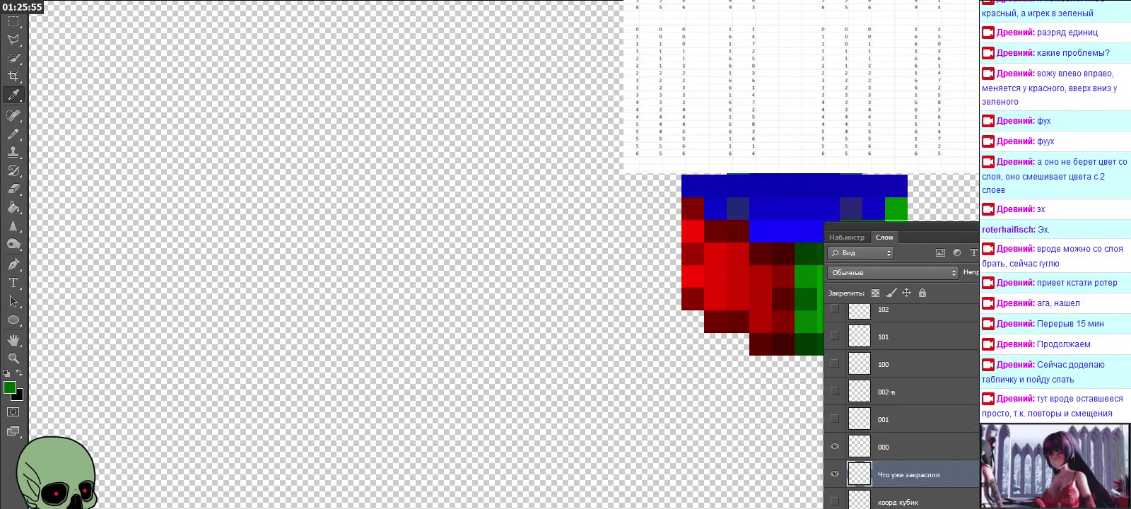
pyautogui.hscroll(1, 727, 265)
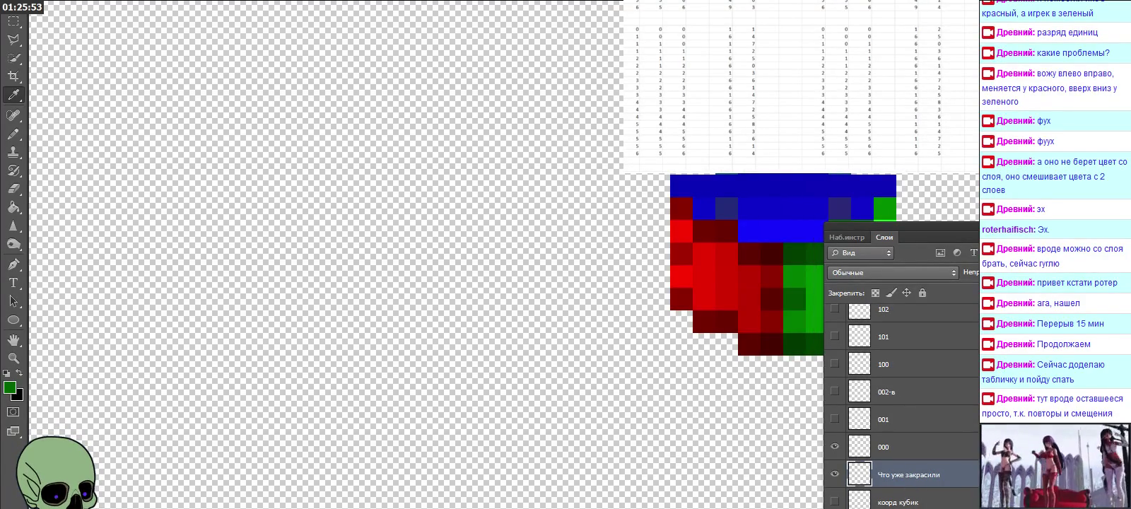
pyautogui.hscroll(1, 727, 265)
pyautogui.hscroll(1, 726, 265)
pyautogui.hscroll(1, 727, 265)
pyautogui.hscroll(1, 710, 265)
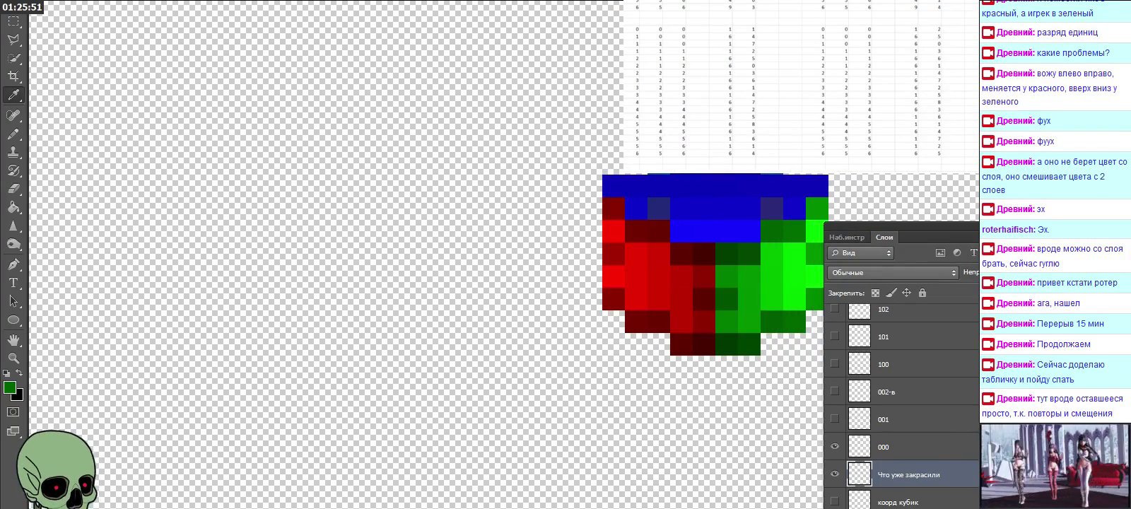
pyautogui.hscroll(1, 710, 265)
pyautogui.hscroll(1, 710, 265)
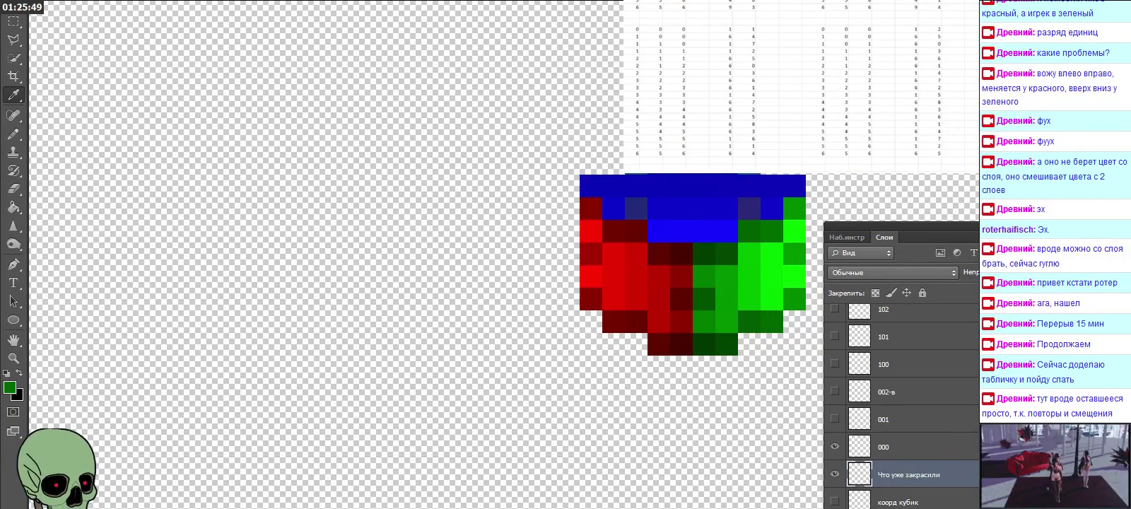
# Switch to the Brush tool and set the foreground colour to bright green.
pyautogui.click(14, 134)
pyautogui.click(9, 387)
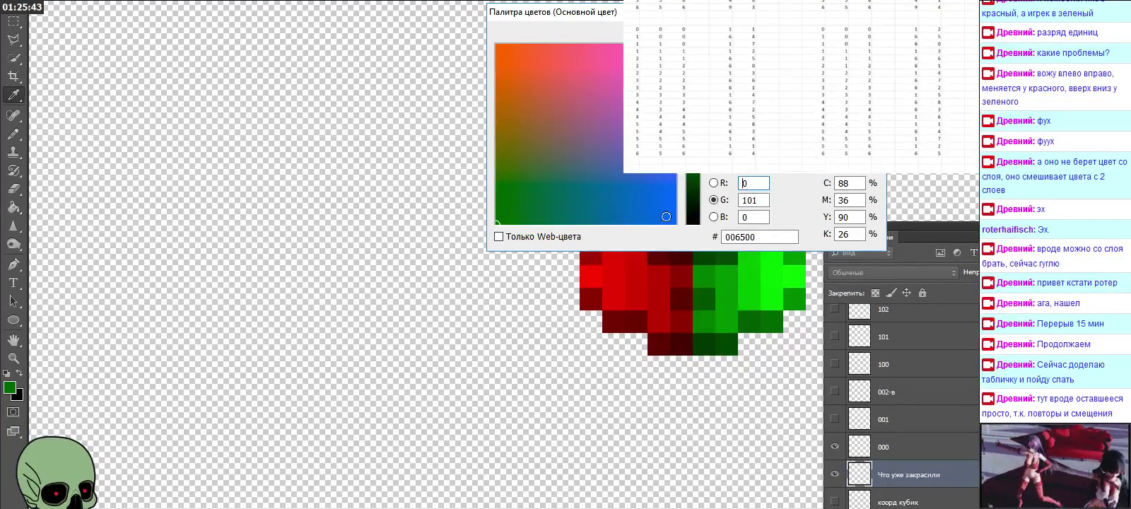
pyautogui.moveTo(698, 213); pyautogui.dragTo(699, 166)
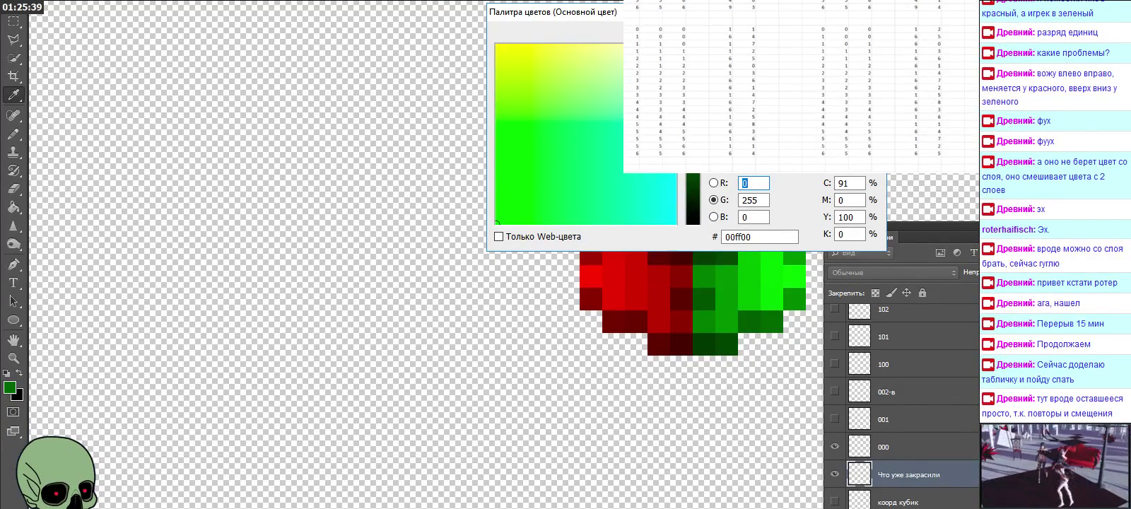
pyautogui.press('Return')
pyautogui.press('b')
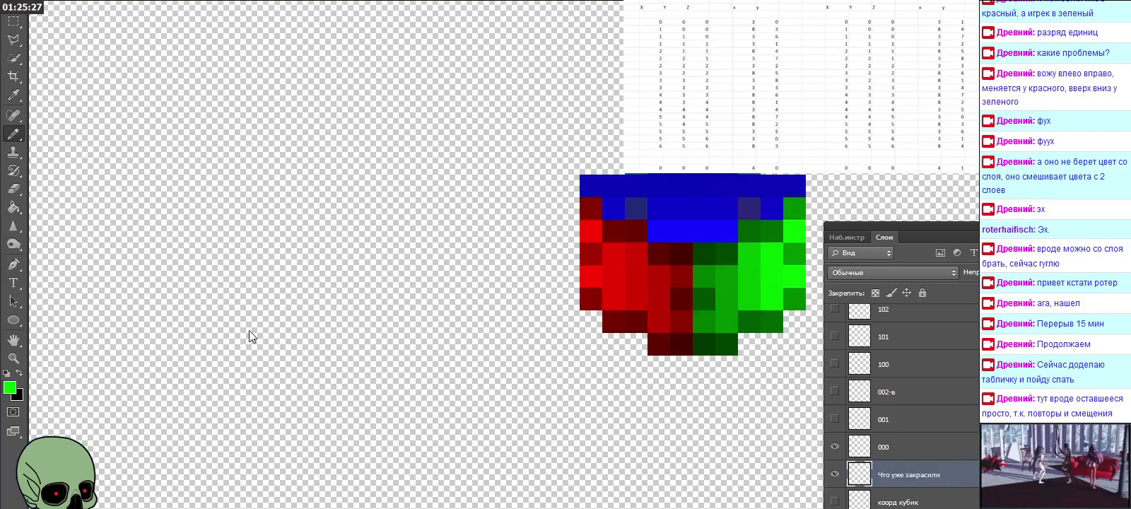
# Change the foreground colour to pure red: R 255, G 0.
pyautogui.click(9, 387)
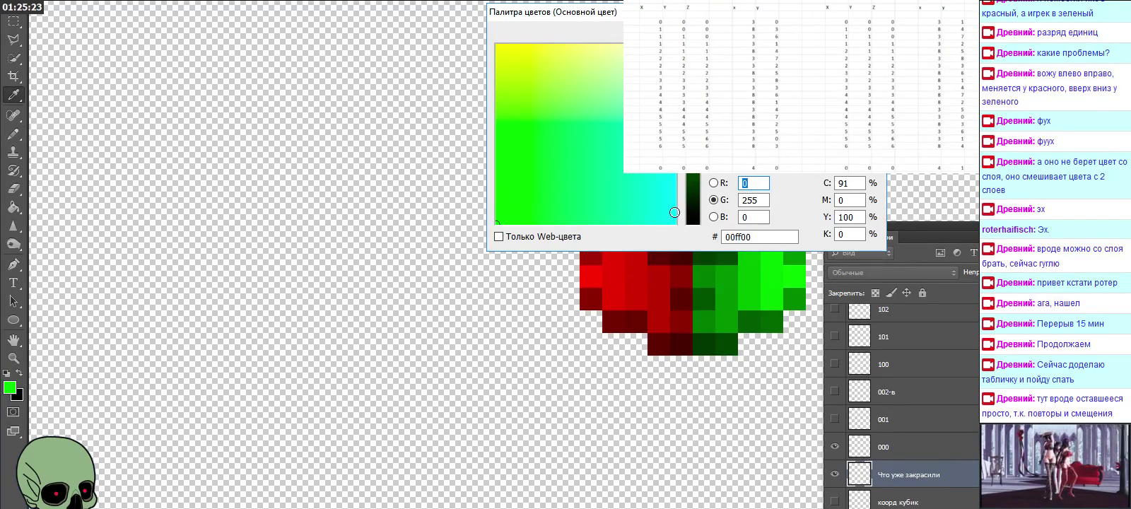
pyautogui.doubleClick(751, 200)
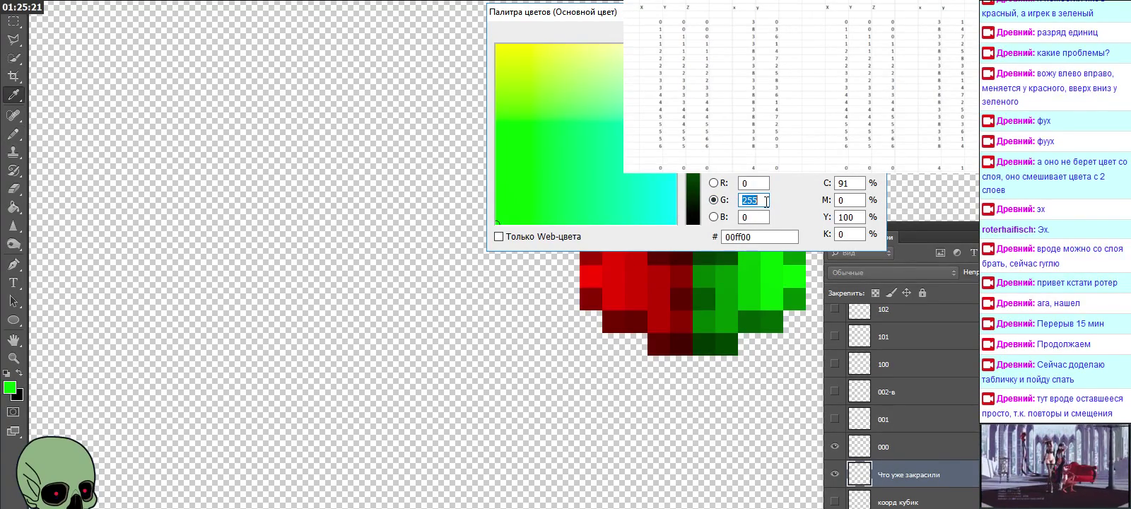
pyautogui.write('0')
pyautogui.click(753, 183)
pyautogui.write('255')
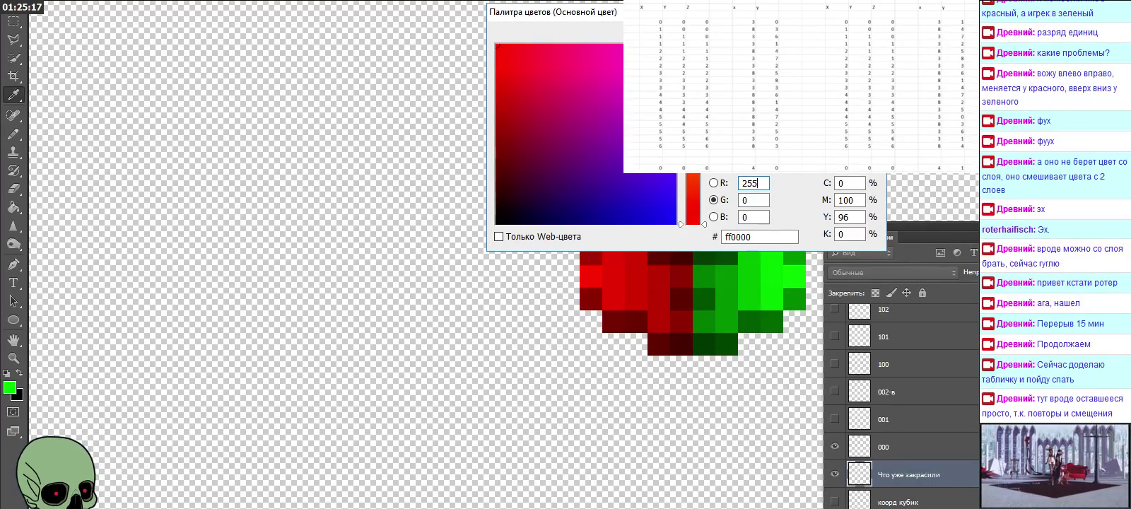
pyautogui.press('Return')
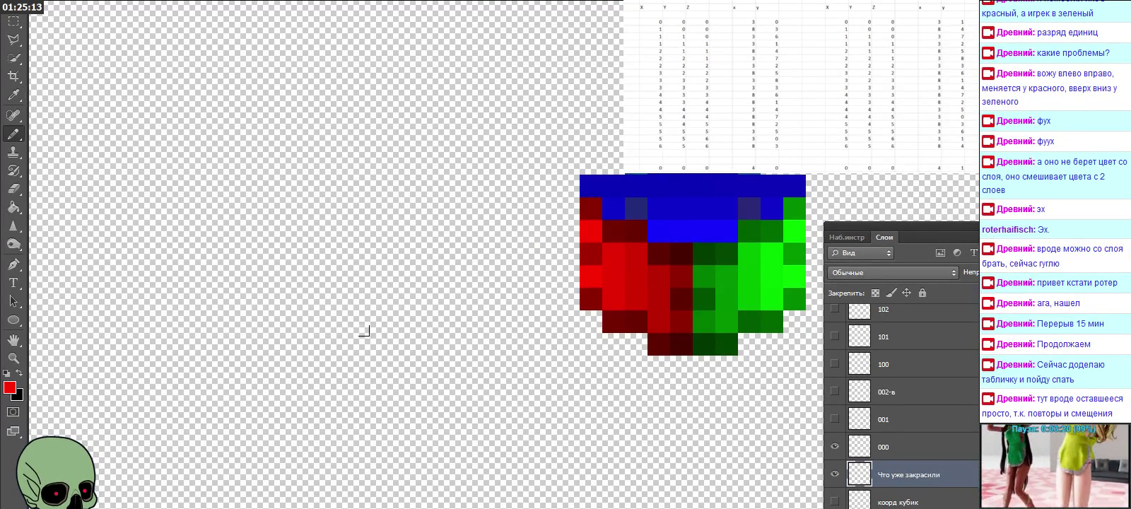
# Show the коорд кубик layer and paint a red stair-step of pixels between the two spheres.
pyautogui.click(835, 501)
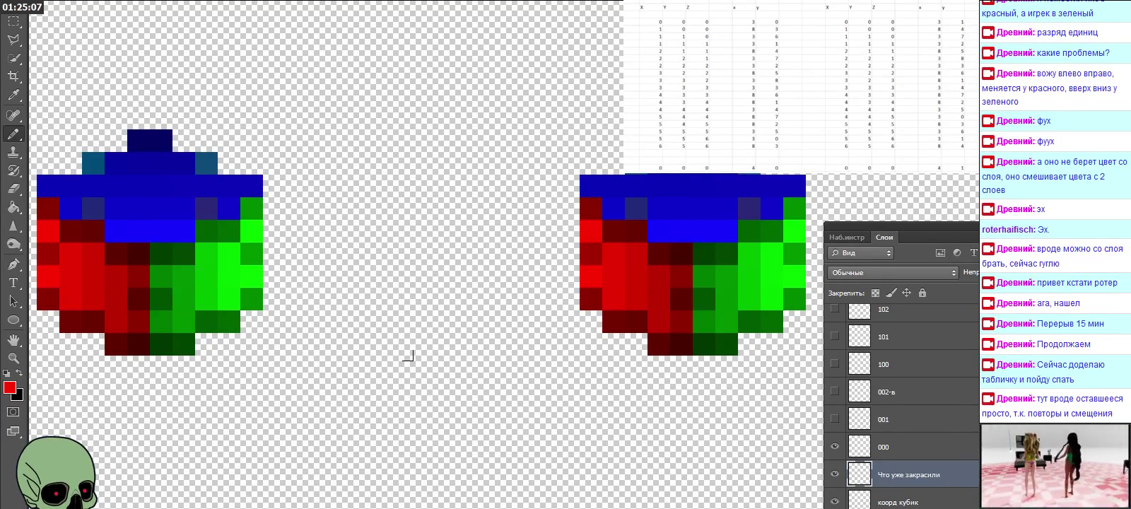
pyautogui.click(455, 344)
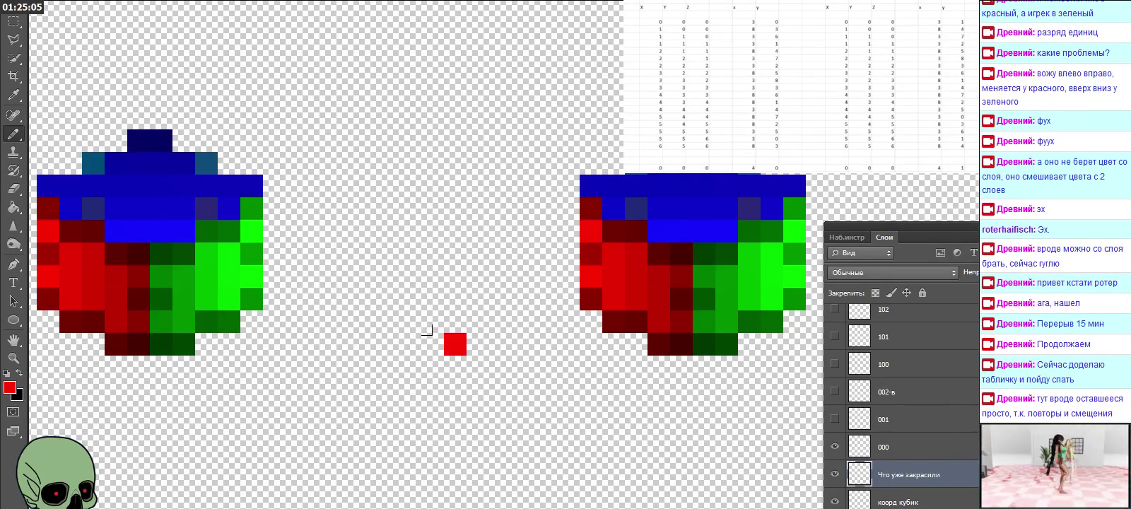
pyautogui.click(432, 344)
pyautogui.click(410, 321)
pyautogui.click(385, 319)
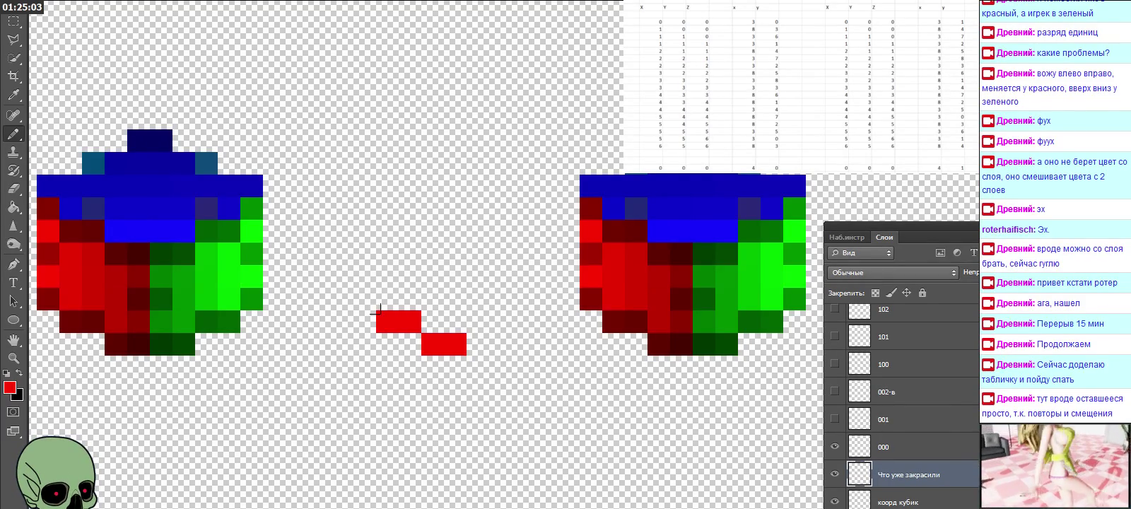
pyautogui.click(365, 299)
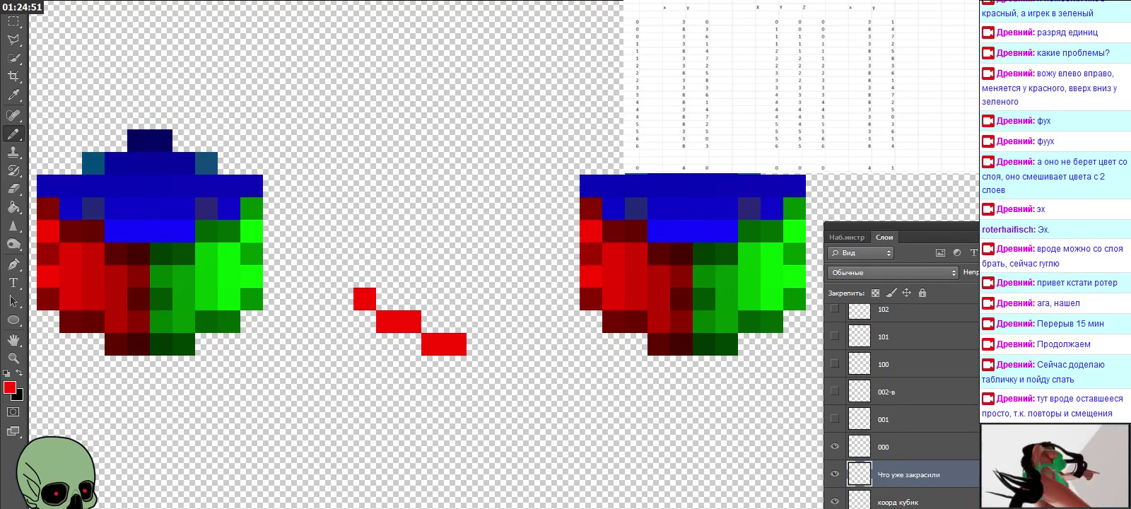
pyautogui.click(432, 322)
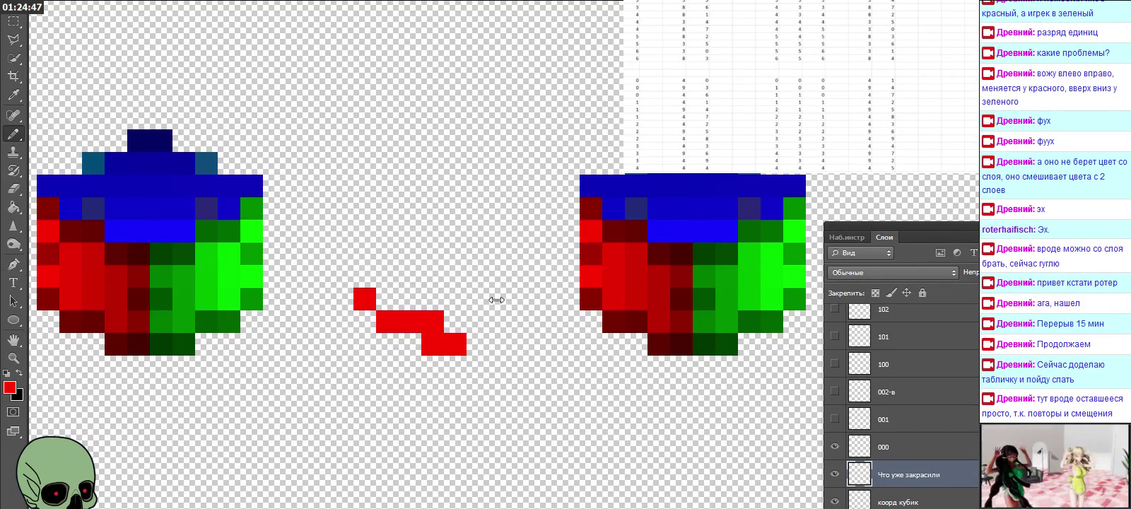
pyautogui.click(455, 322)
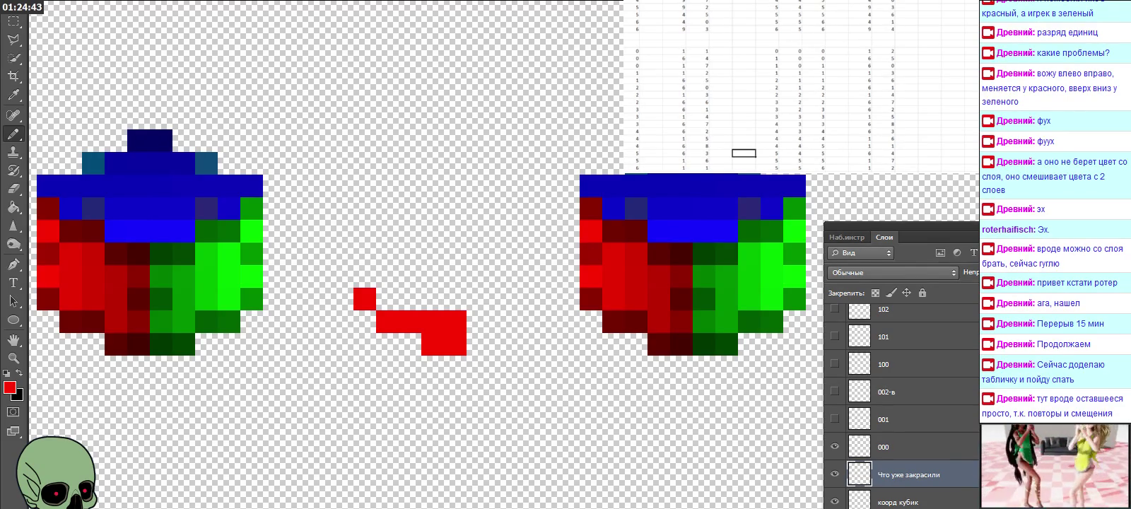
pyautogui.click(388, 299)
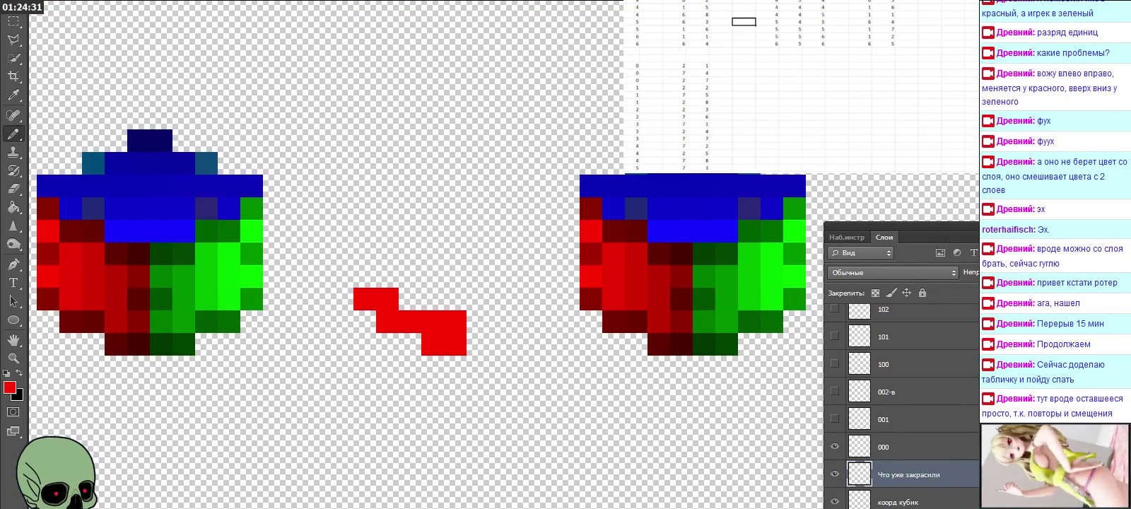
pyautogui.scroll(1, 799, 85)
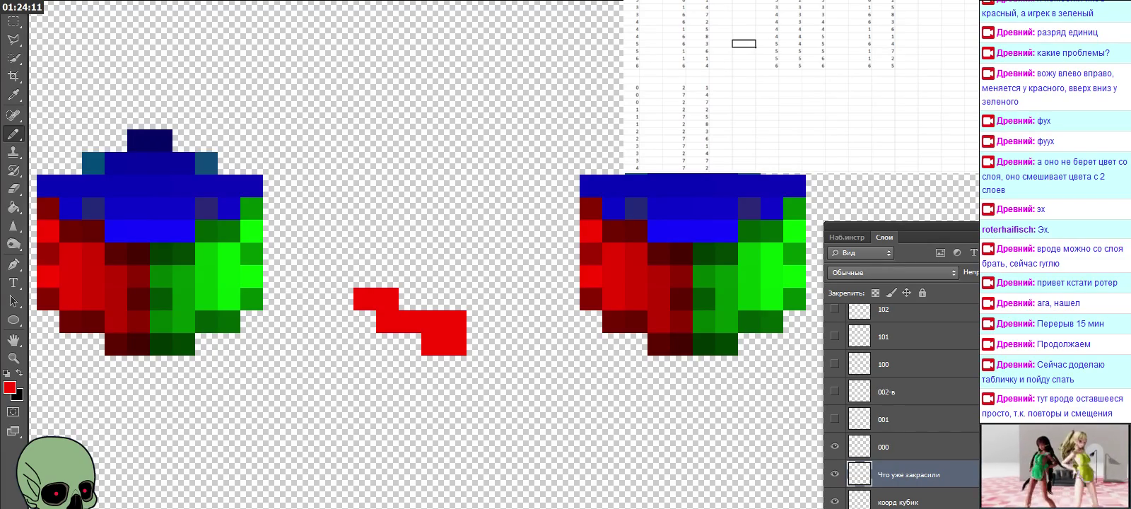
pyautogui.click(859, 87)
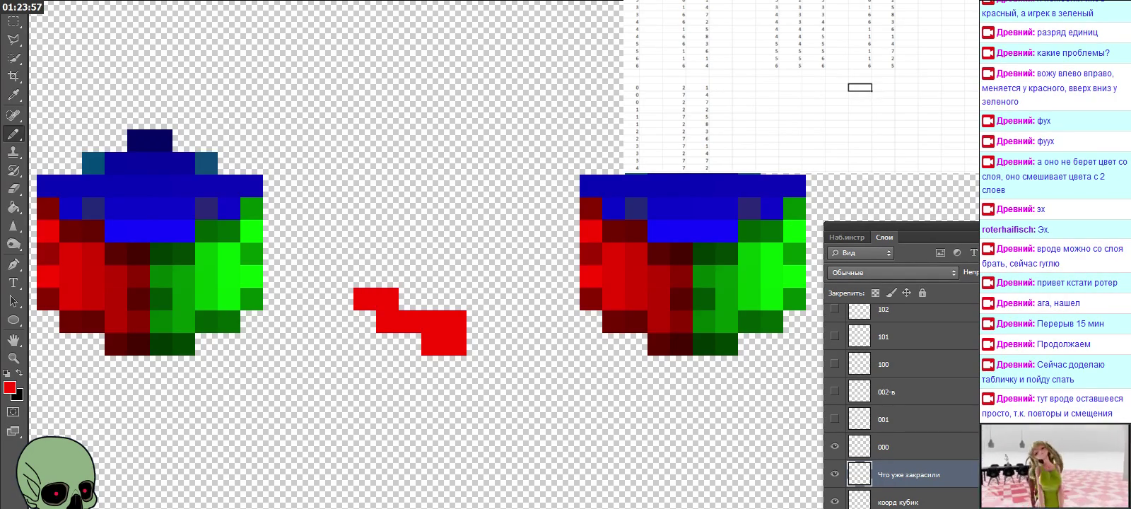
# Enter the values 4 and 2 into the coordinate table.
pyautogui.write('4')
pyautogui.press('Tab')
pyautogui.write('2')
pyautogui.press('Return')
pyautogui.press('Left')
pyautogui.press('Left')
pyautogui.click(791, 87)
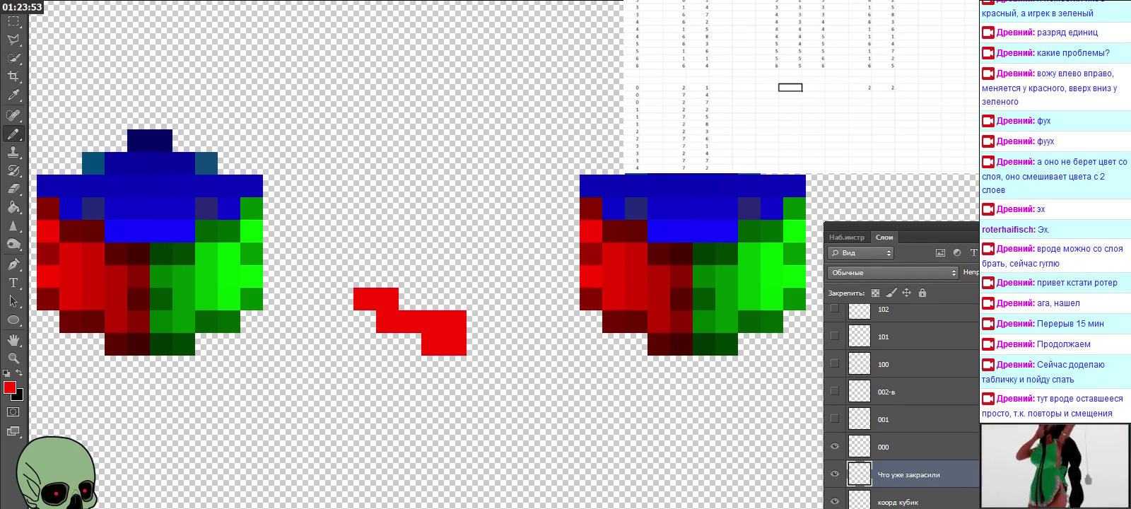
pyautogui.click(767, 87)
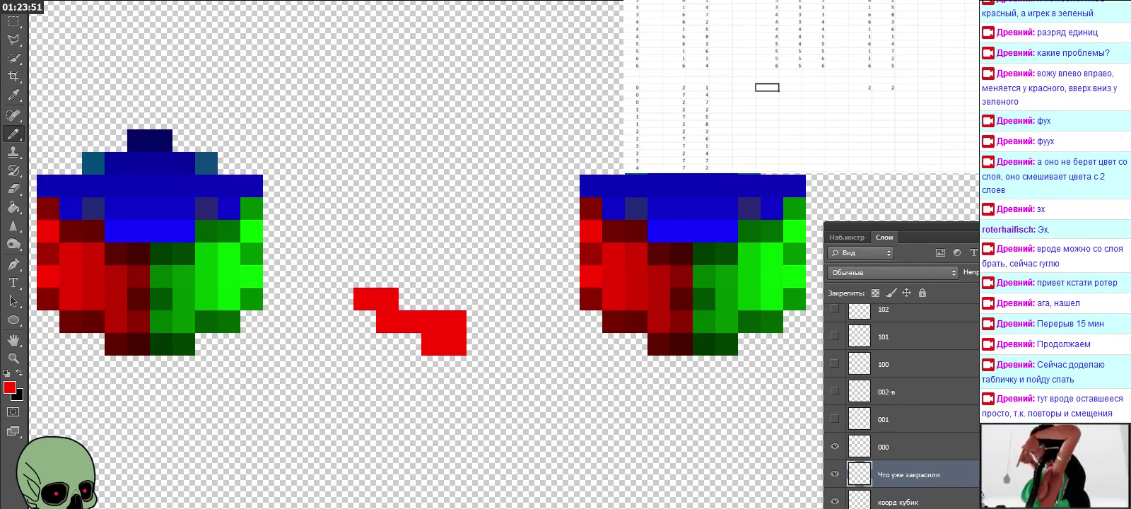
# Duplicate two two-column ranges of coordinate values to new spots on the right.
pyautogui.click(673, 110)
pyautogui.scroll(-3, 799, 85)
pyautogui.moveTo(673, 44); pyautogui.dragTo(697, 147)
pyautogui.hotkey('ctrl', 'c')
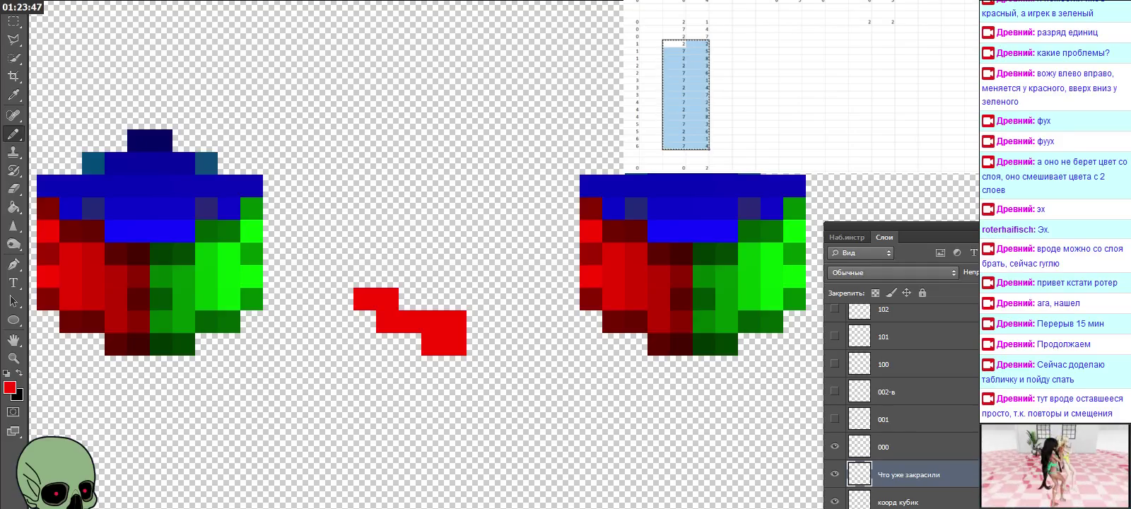
pyautogui.click(860, 21)
pyautogui.hotkey('ctrl', 'v')
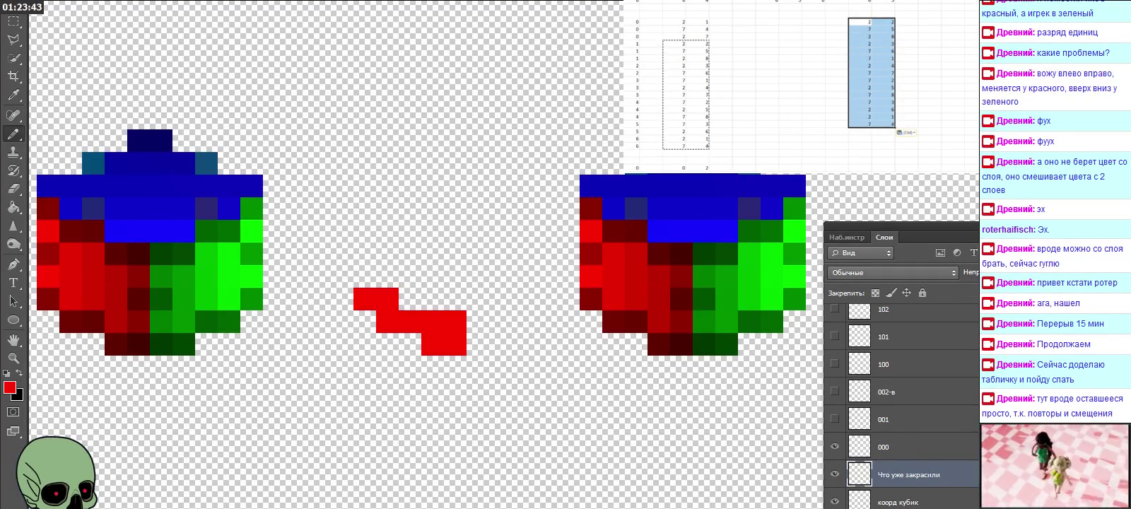
pyautogui.moveTo(672, 35); pyautogui.dragTo(699, 51)
pyautogui.hotkey('ctrl', 'c')
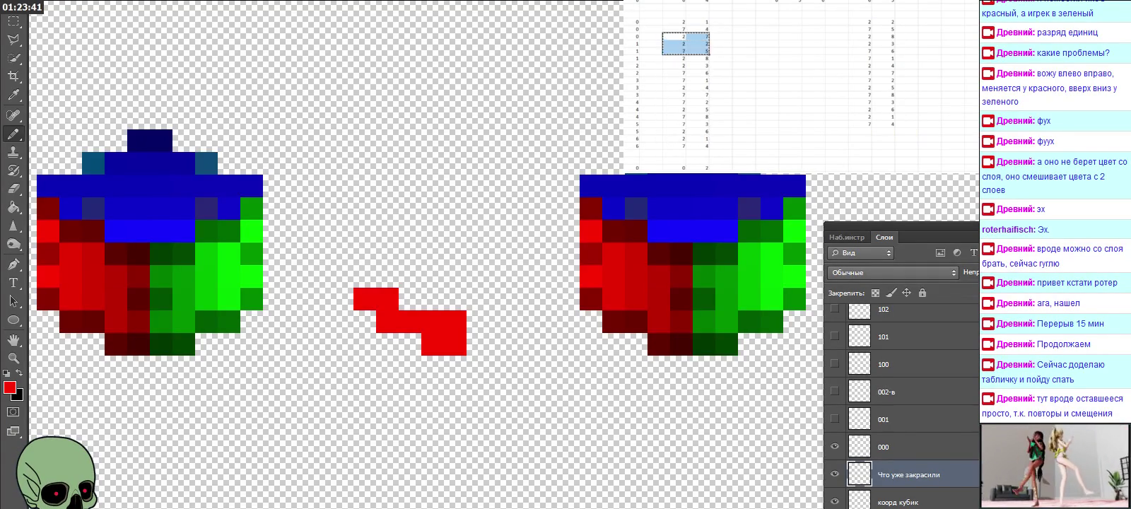
pyautogui.click(859, 132)
pyautogui.hotkey('ctrl', 'v')
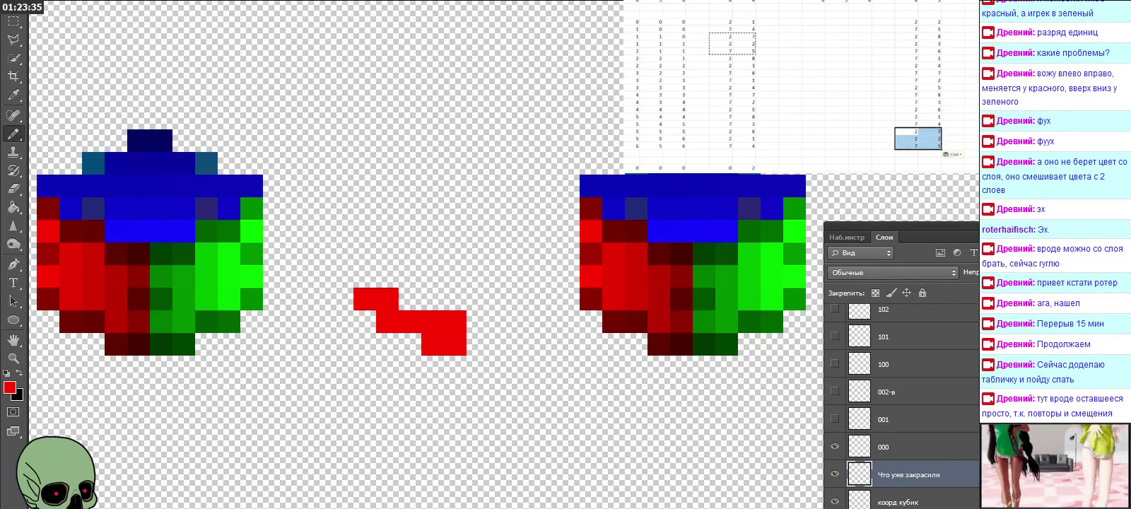
# Copy the left coordinate block and paste it into a new column position.
pyautogui.click(720, 73)
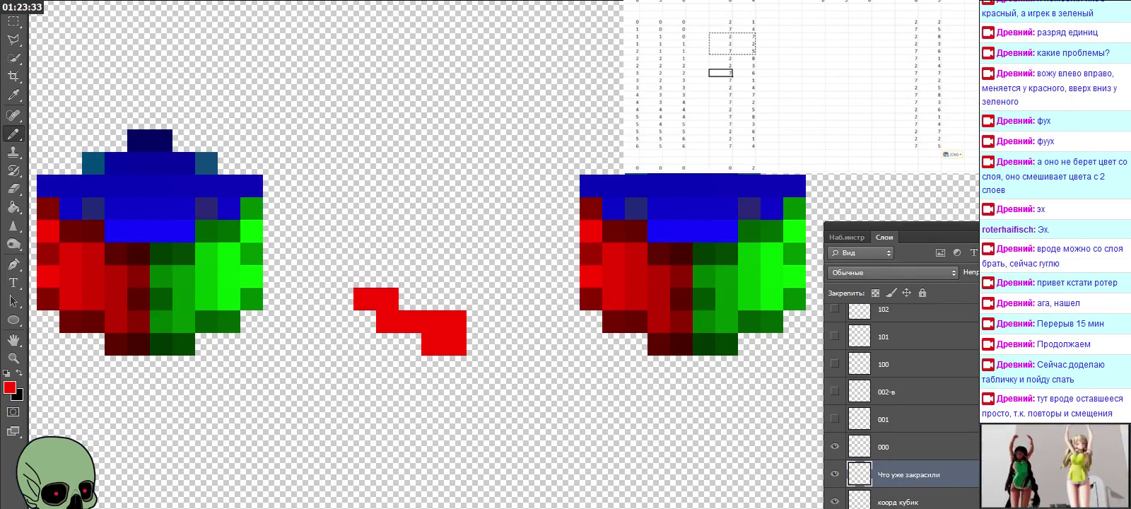
pyautogui.moveTo(636, 44); pyautogui.dragTo(685, 146)
pyautogui.hotkey('ctrl', 'c')
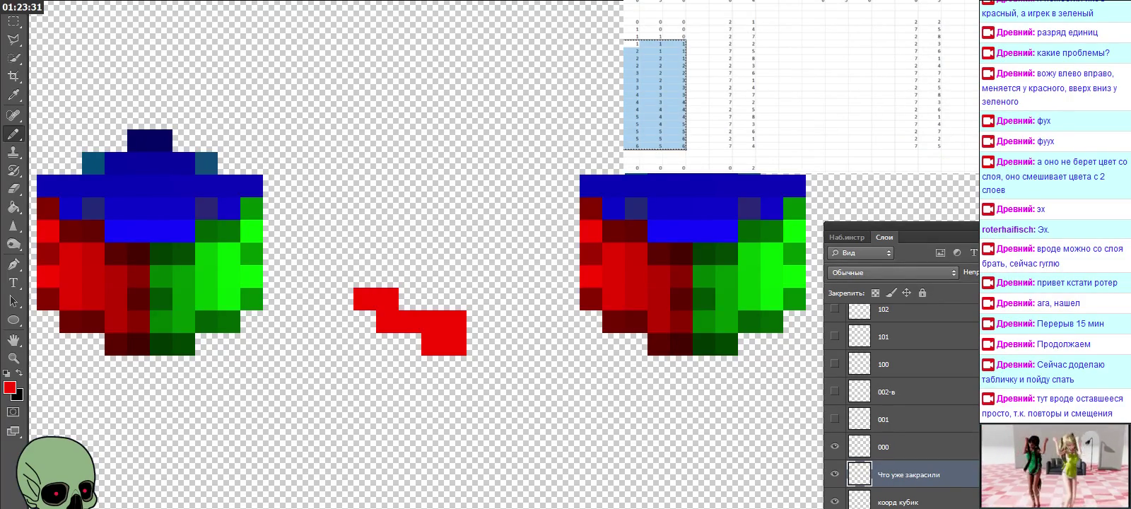
pyautogui.click(813, 22)
pyautogui.hotkey('ctrl', 'v')
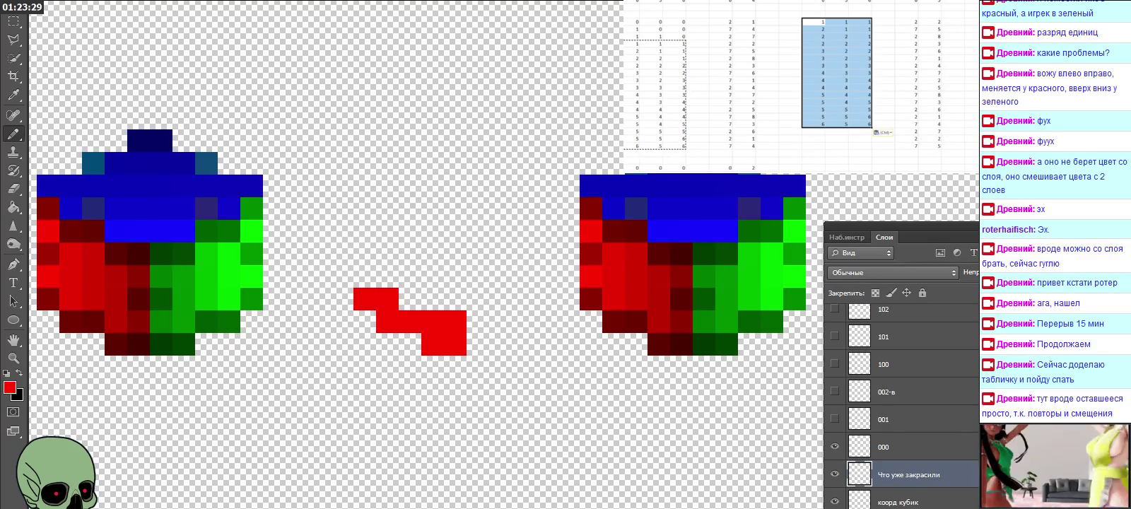
# Enter an =L64 formula, fill it across, and paste the coordinate block further left.
pyautogui.hscroll(5, 735, 78)
pyautogui.click(860, 22)
pyautogui.write('=')
pyautogui.press('Left')
pyautogui.press('Left')
pyautogui.press('Left')
pyautogui.press('Left')
pyautogui.press('Left')
pyautogui.press('Return')
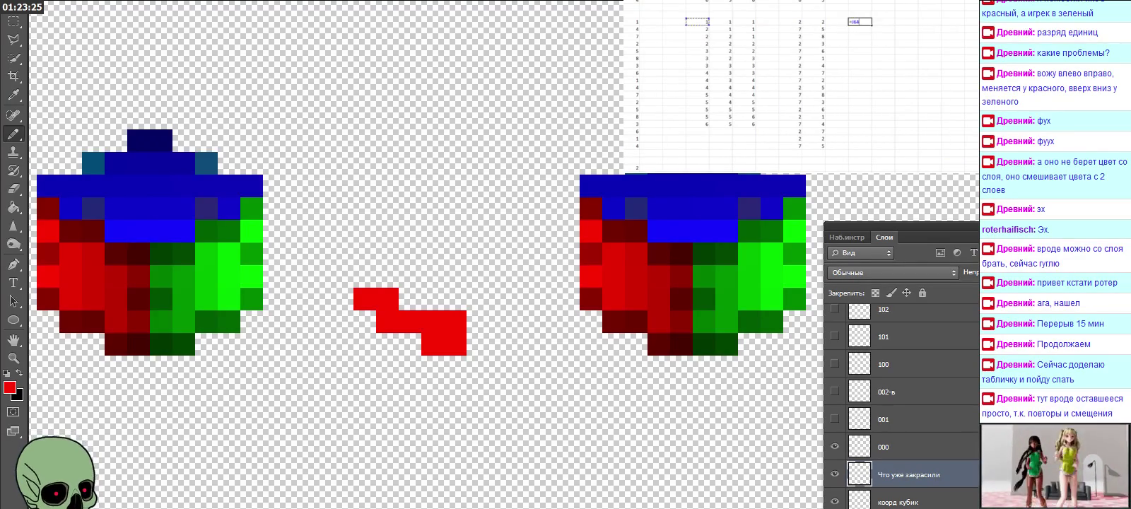
pyautogui.click(859, 22)
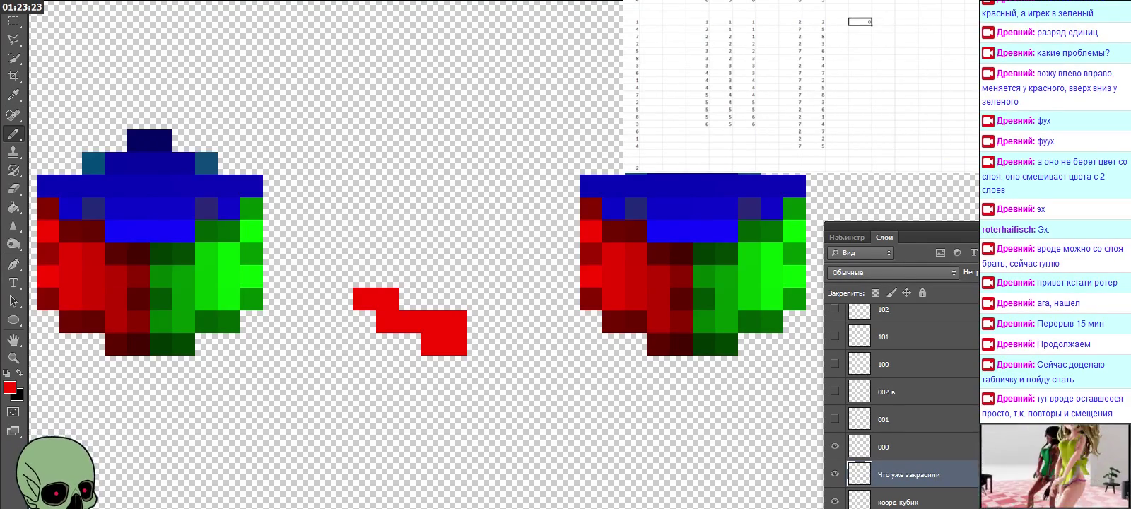
pyautogui.moveTo(871, 26)
pyautogui.mouseDown()
pyautogui.moveTo(918, 24)
pyautogui.moveTo(918, 128)
pyautogui.mouseUp()
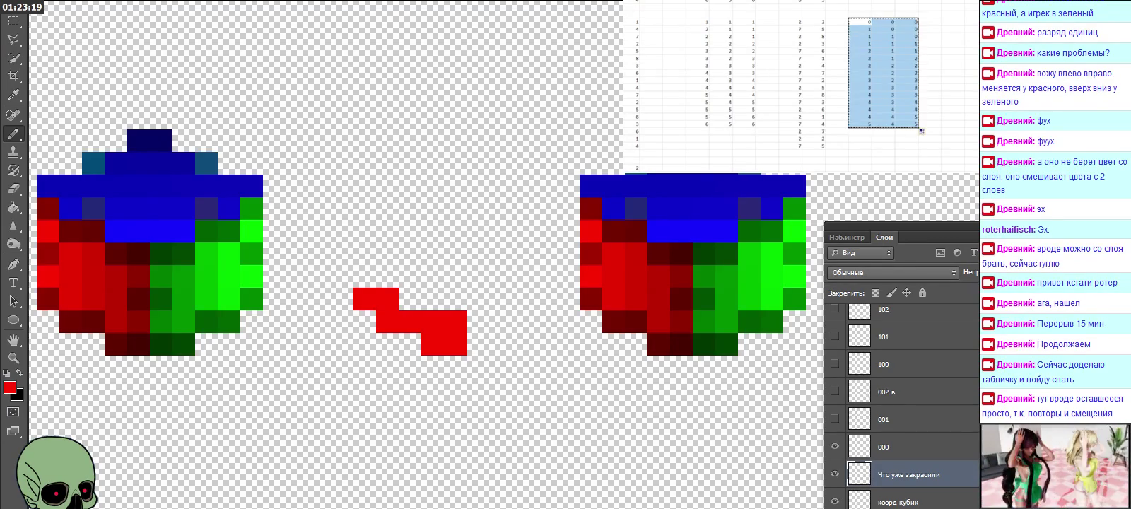
pyautogui.click(697, 22)
pyautogui.hotkey('ctrl', 'v')
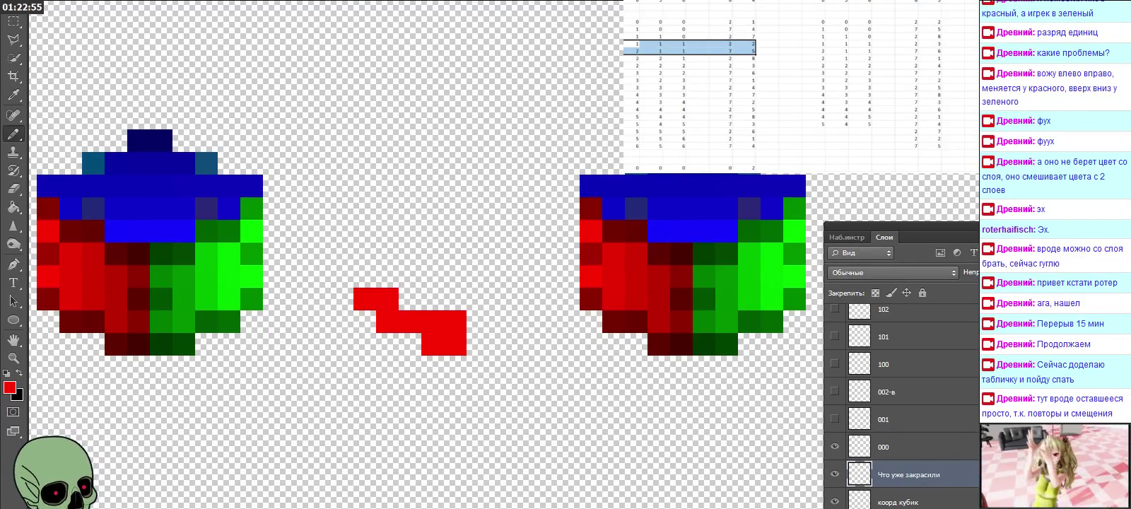
# Enter 6, then 5 and 5, into the empty cells below the table.
pyautogui.click(813, 131)
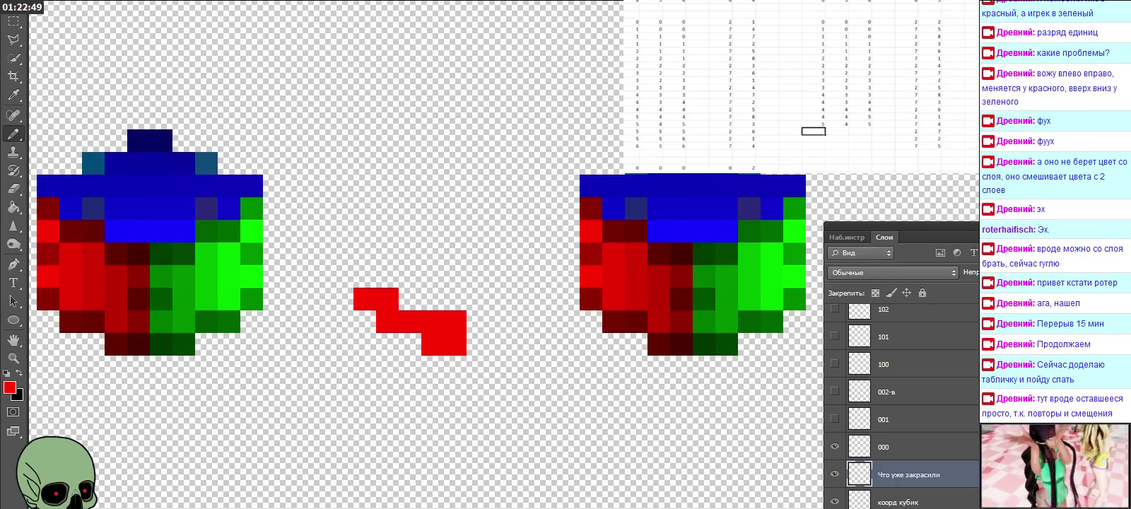
pyautogui.click(837, 131)
pyautogui.write('6')
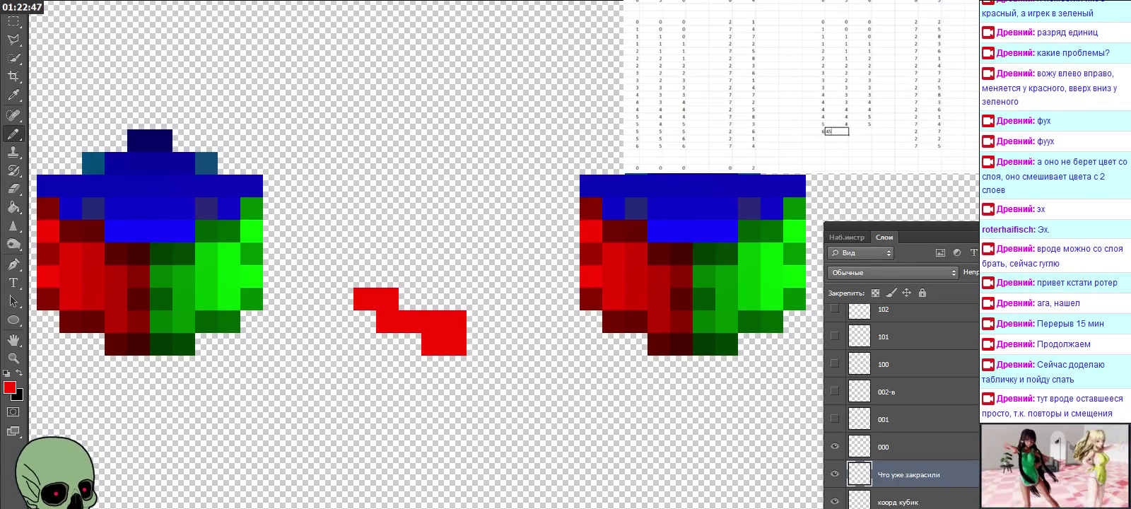
pyautogui.press('Return')
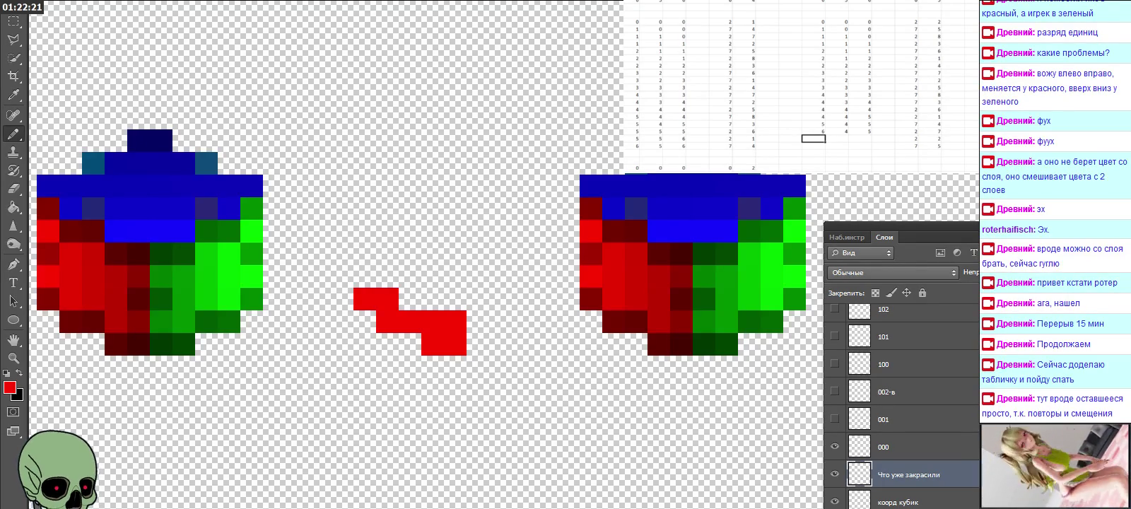
pyautogui.click(813, 131)
pyautogui.press('Right')
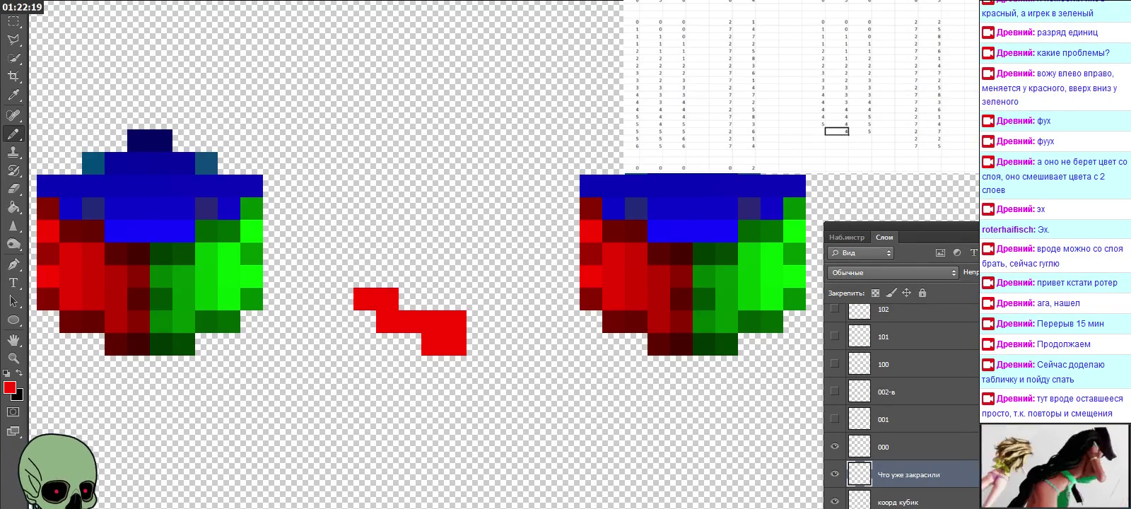
pyautogui.press('Right')
pyautogui.press('Left')
pyautogui.press('Left')
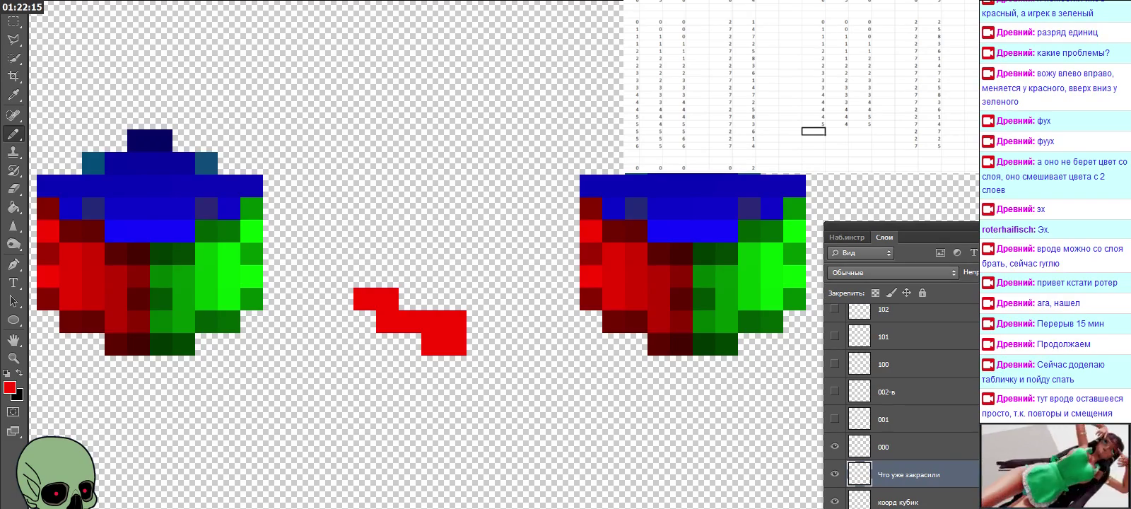
pyautogui.write('5')
pyautogui.press('Right')
pyautogui.write('5')
pyautogui.press('Right')
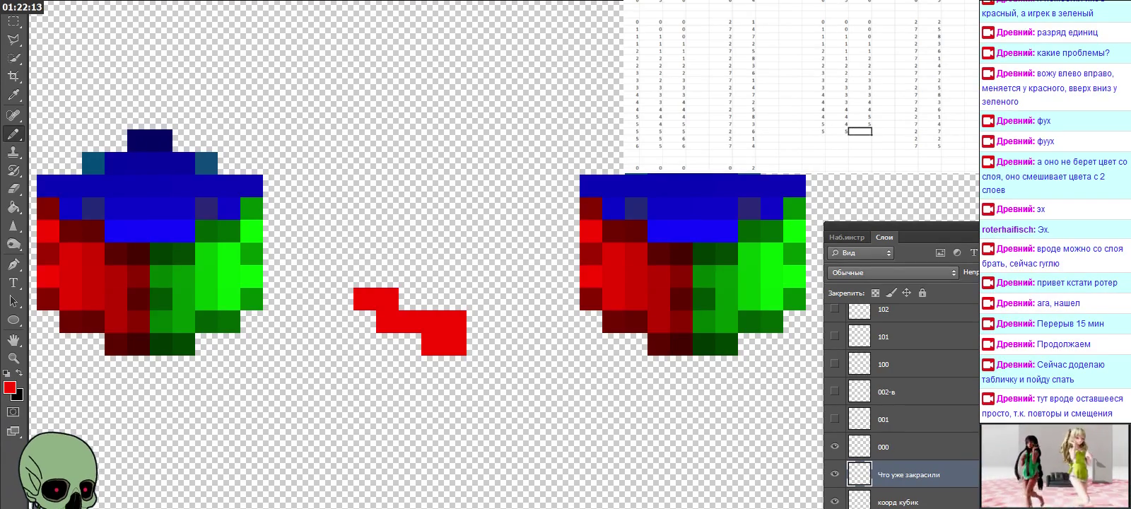
pyautogui.press('Return')
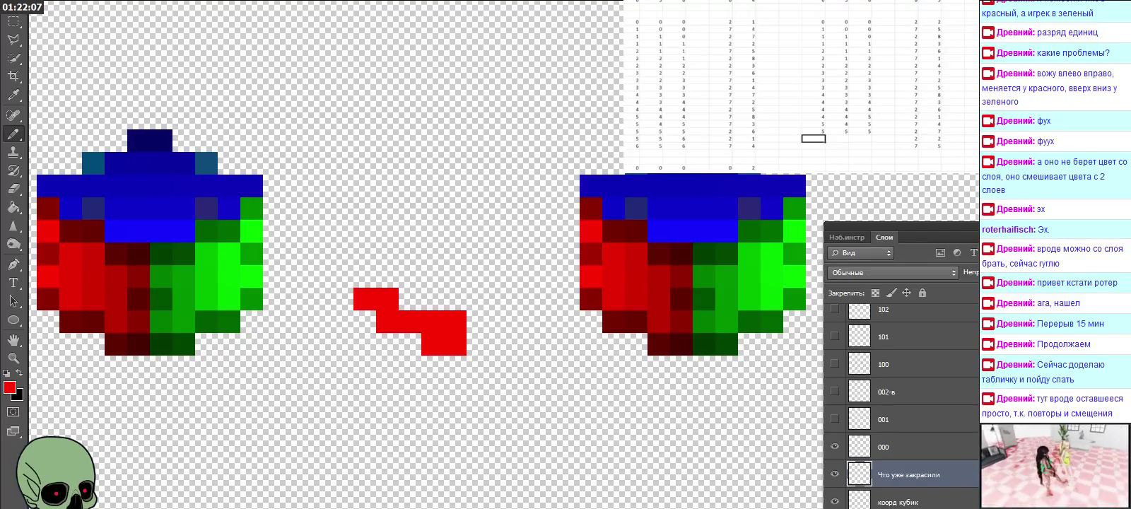
# Add the coordinate row 5, 5, 6.
pyautogui.write('5')
pyautogui.press('Tab')
pyautogui.write('5')
pyautogui.press('Tab')
pyautogui.write('6')
pyautogui.press('Return')
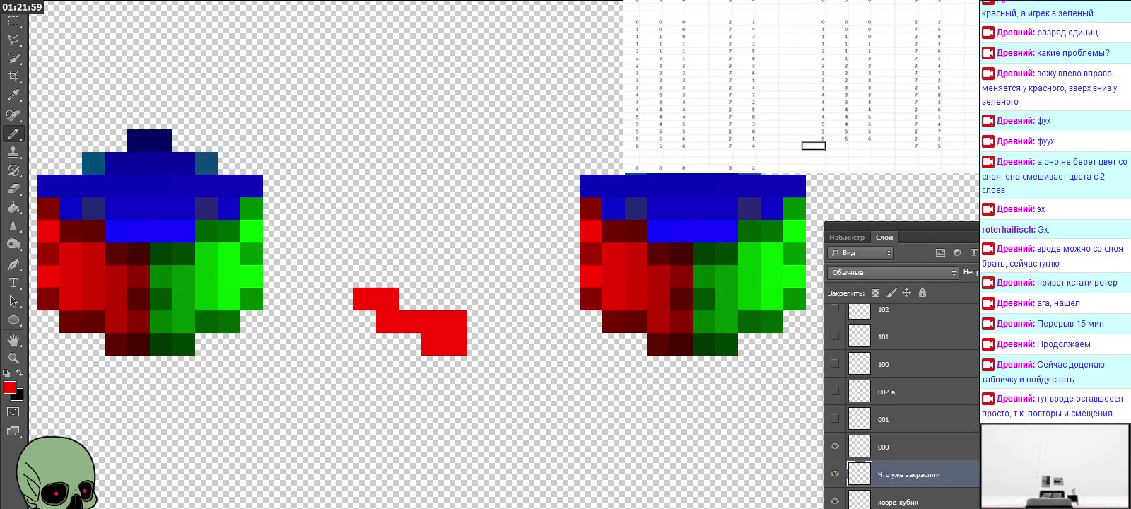
# Add the row 6, 5, 6 and paint one more red pixel on the shape's top row.
pyautogui.write('6')
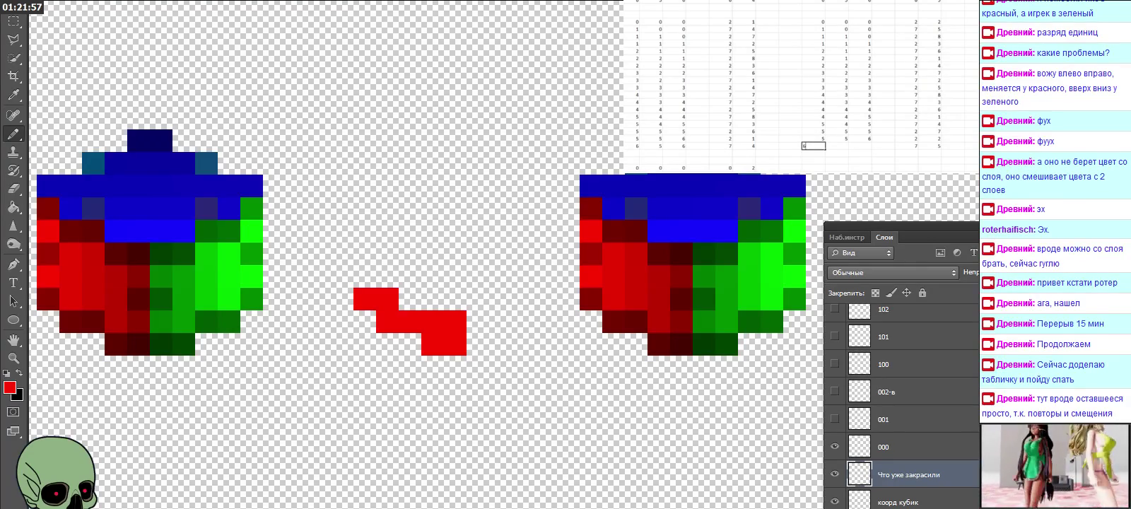
pyautogui.press('Tab')
pyautogui.write('5')
pyautogui.press('Tab')
pyautogui.write('6')
pyautogui.press('Return')
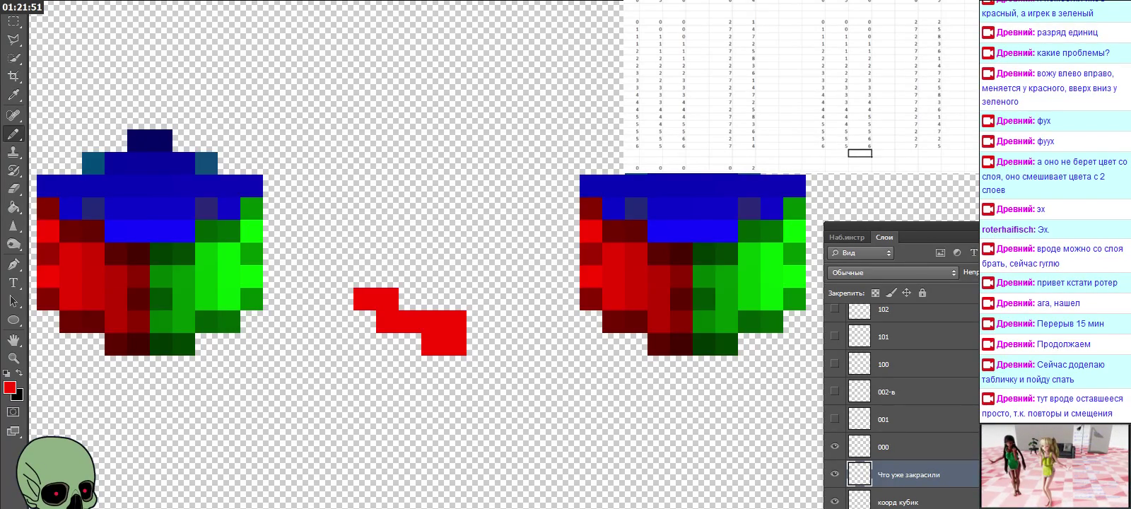
pyautogui.click(410, 299)
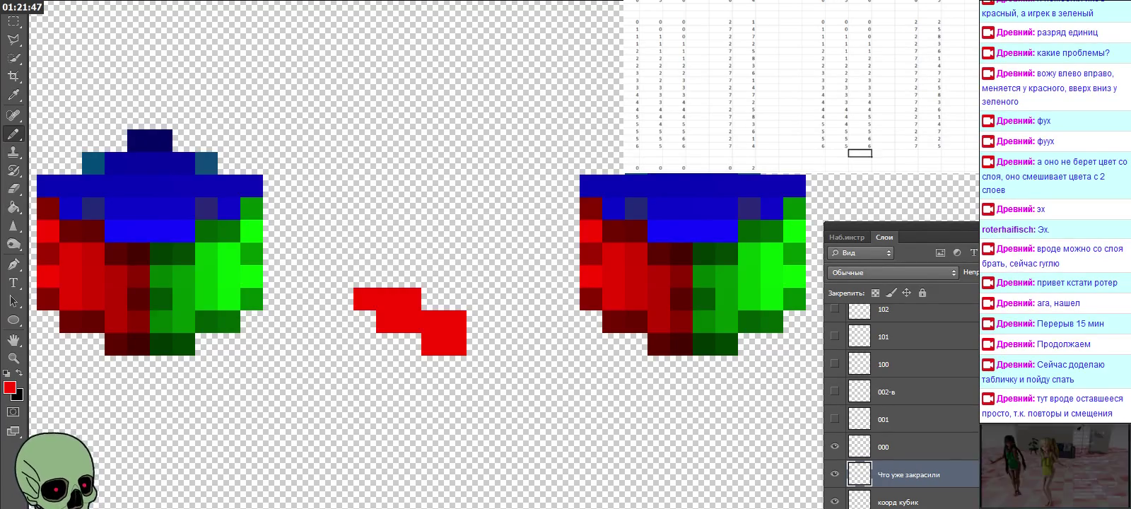
# Type 0 into an empty cell beside the coordinate tables.
pyautogui.scroll(-5, 798, 85)
pyautogui.scroll(-1, 799, 84)
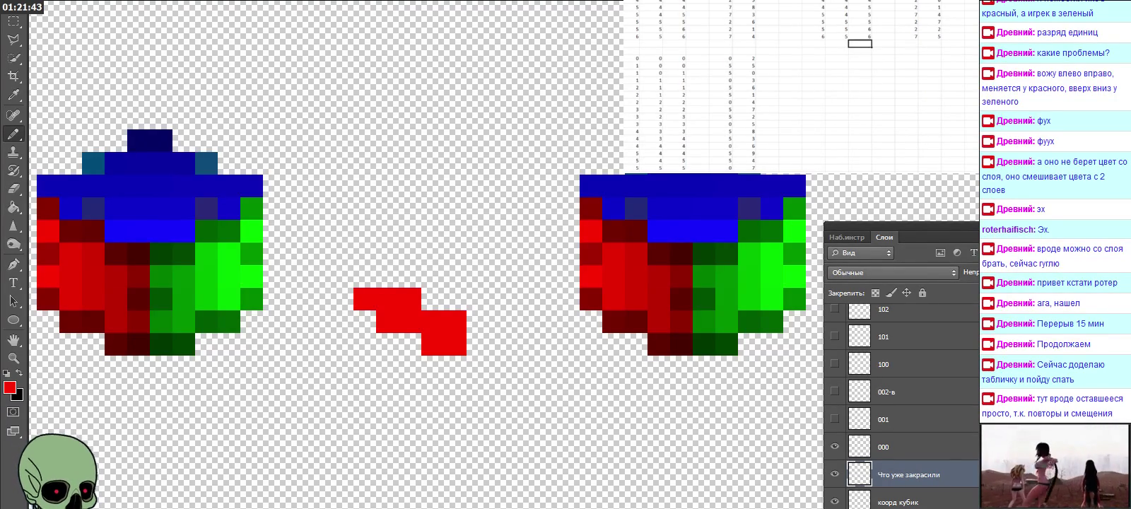
pyautogui.scroll(-2, 799, 85)
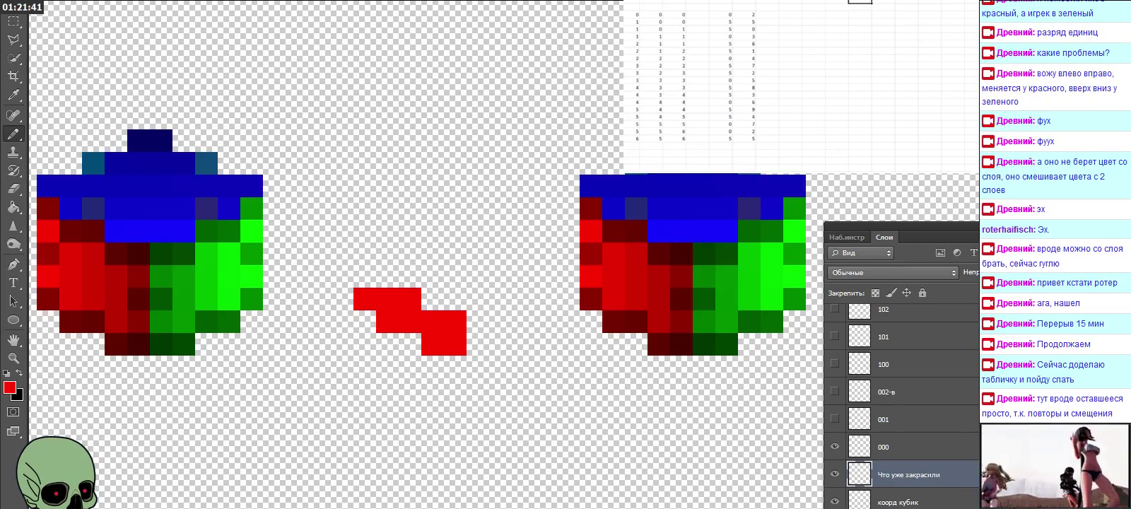
pyautogui.scroll(1, 799, 85)
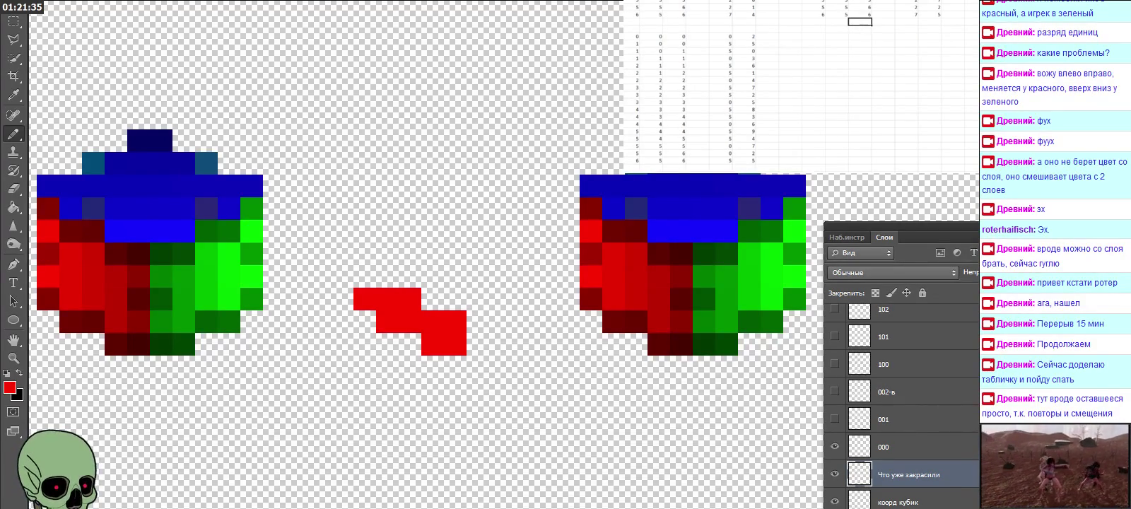
pyautogui.click(906, 36)
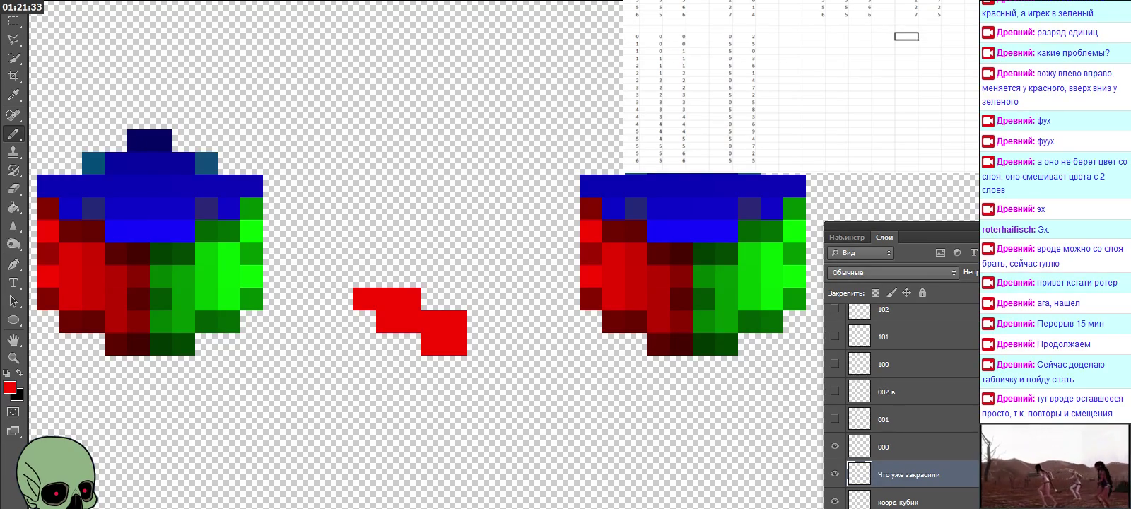
pyautogui.write('0')
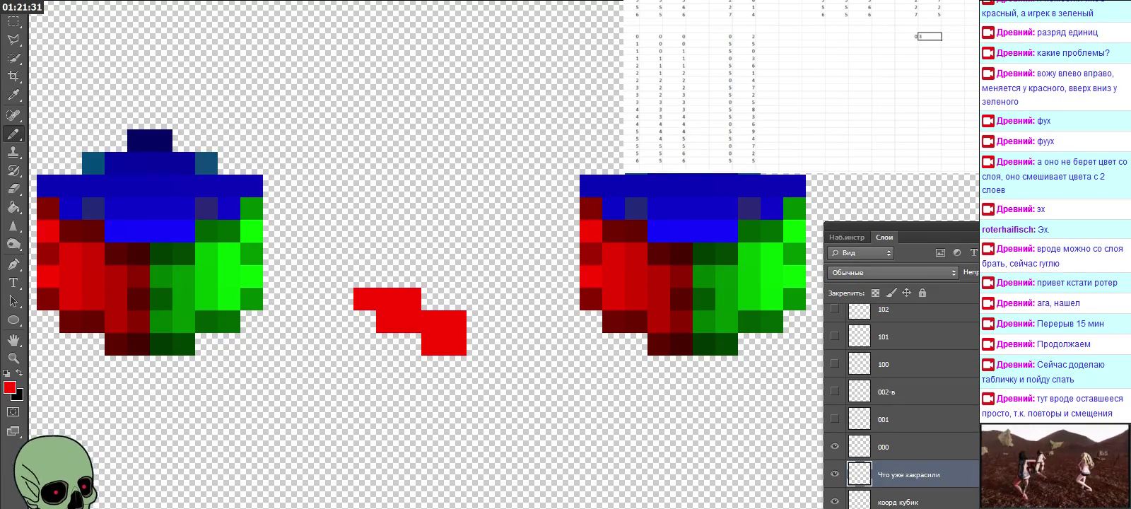
pyautogui.scroll(6, 799, 85)
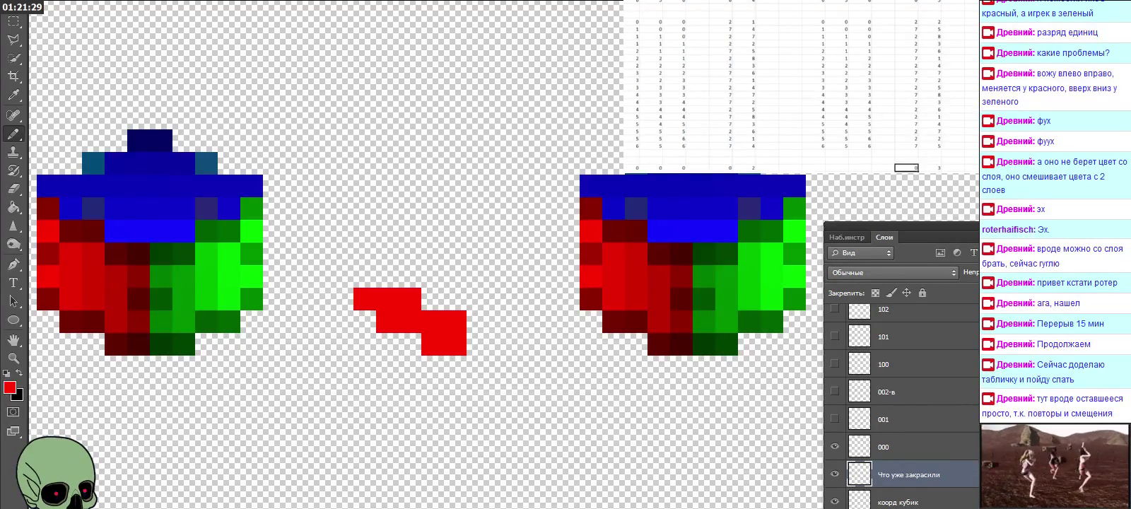
pyautogui.scroll(-5, 798, 85)
pyautogui.scroll(-2, 799, 85)
# Copy the two-column block of coordinates and paste it into a new spot in the table.
pyautogui.moveTo(721, 36); pyautogui.dragTo(743, 140)
pyautogui.hotkey('ctrl', 'c')
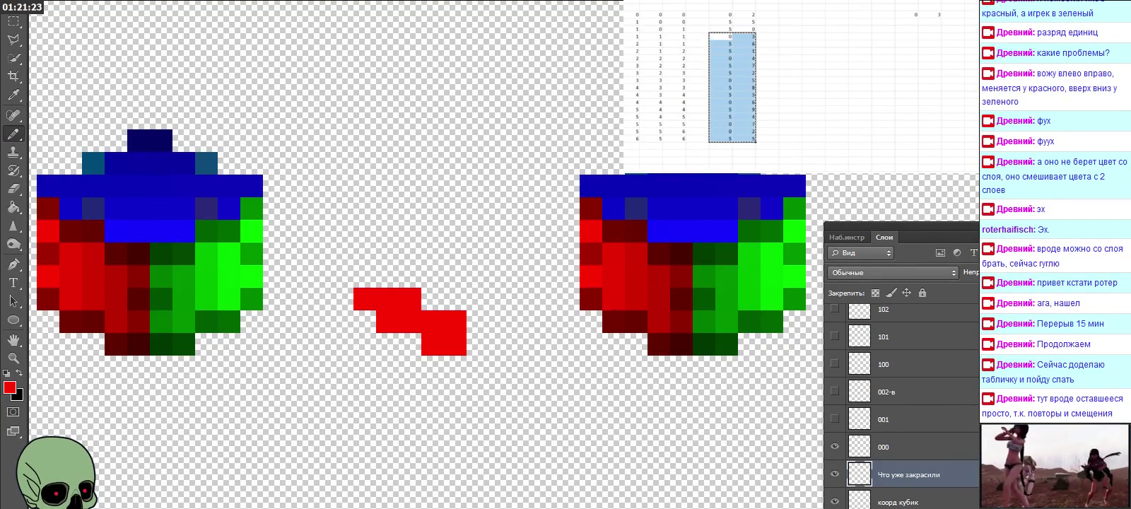
pyautogui.click(906, 14)
pyautogui.hotkey('ctrl', 'v')
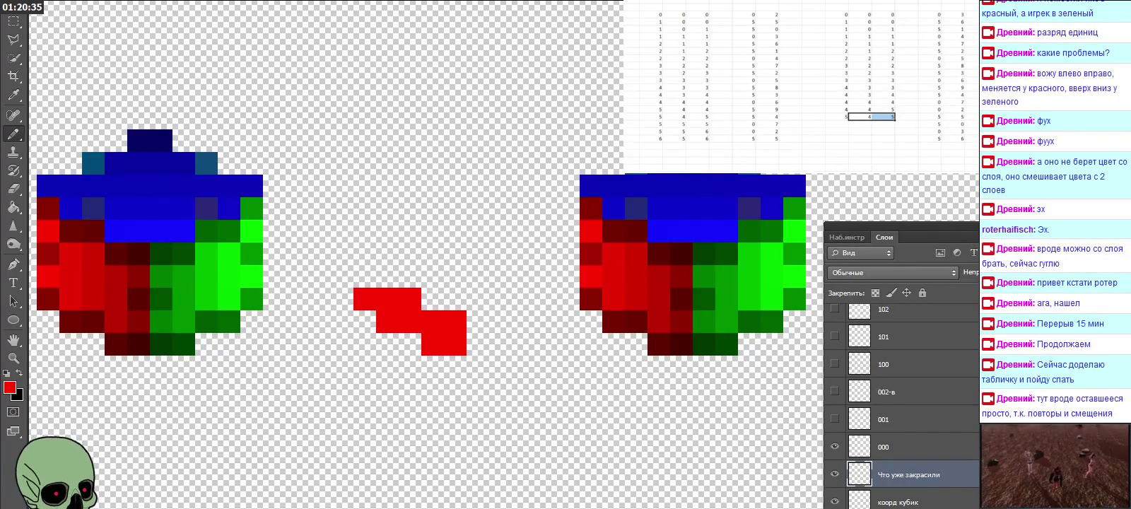
# Enter 4 into the empty coordinate cell of the next row.
pyautogui.moveTo(836, 117); pyautogui.dragTo(883, 117)
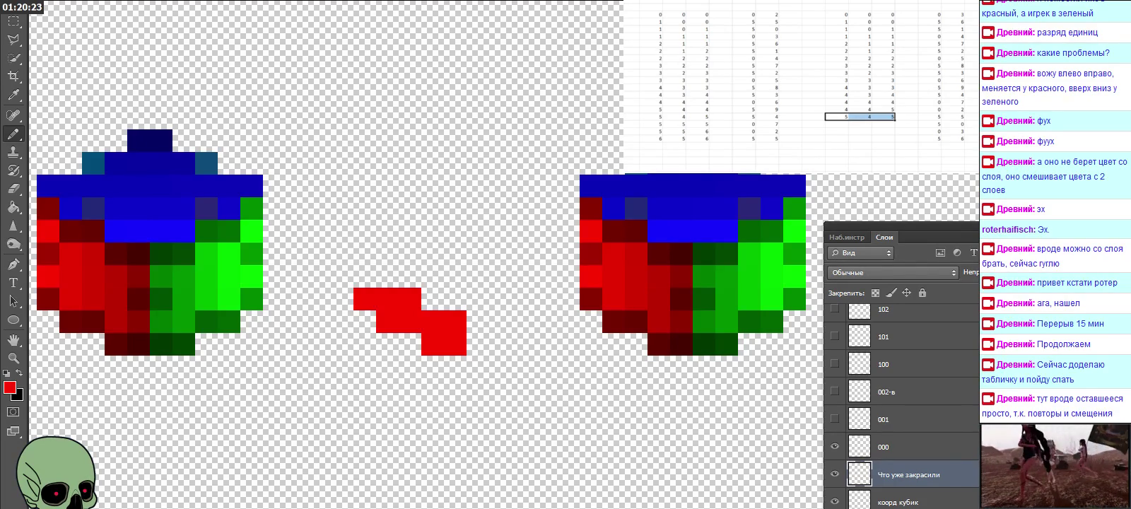
pyautogui.moveTo(650, 22); pyautogui.dragTo(707, 29)
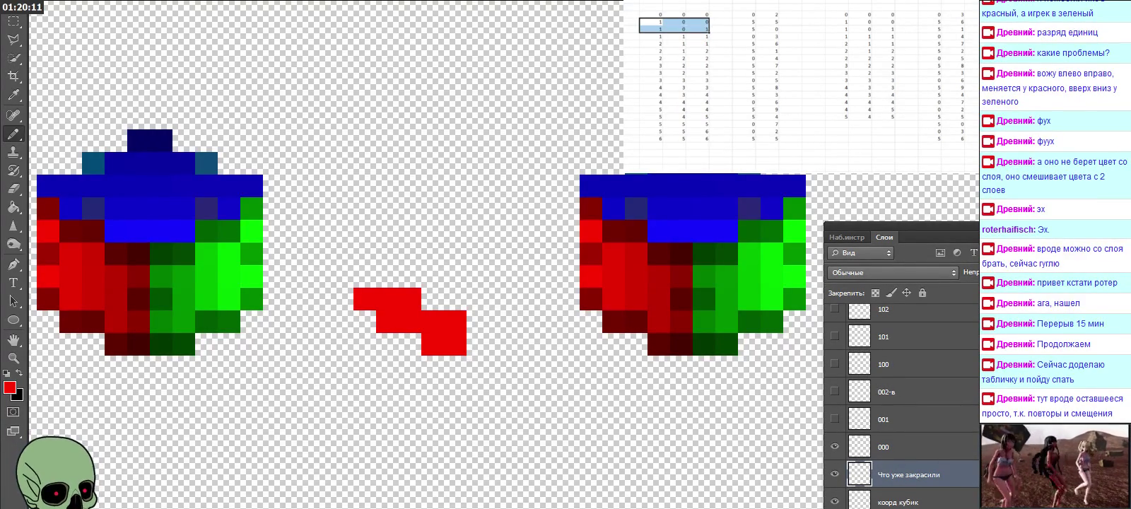
pyautogui.click(860, 124)
pyautogui.write('4')
pyautogui.press('Tab')
pyautogui.press('Return')
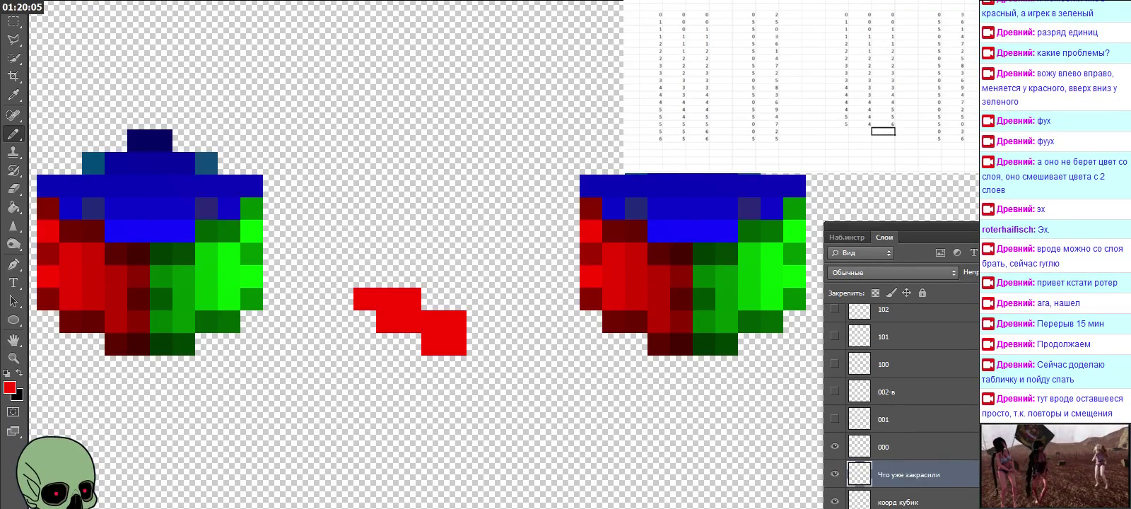
# Type a new coordinate row of 5, 5, 6.
pyautogui.moveTo(651, 29); pyautogui.dragTo(697, 35)
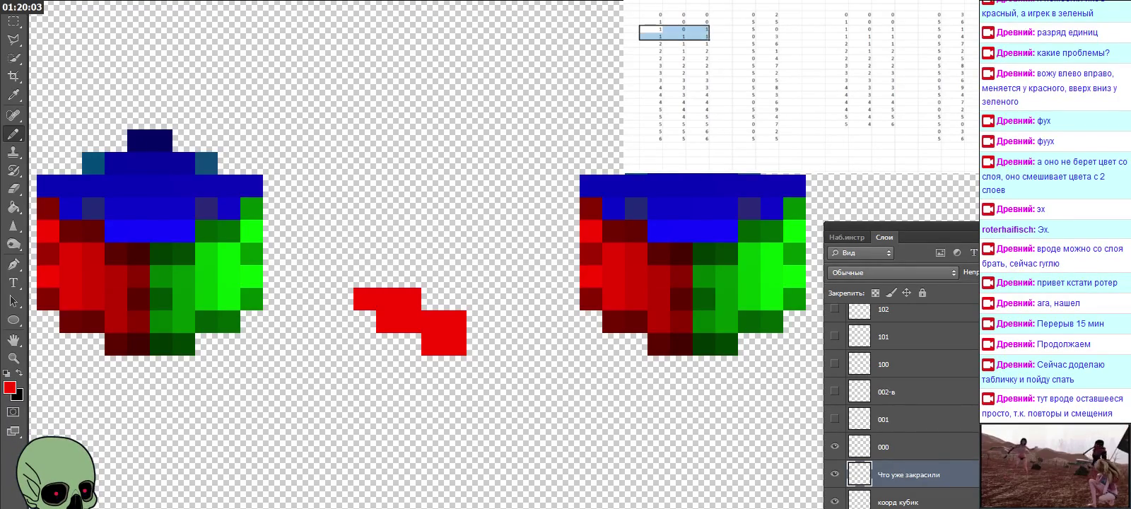
pyautogui.click(837, 131)
pyautogui.write('5')
pyautogui.press('Tab')
pyautogui.write('5')
pyautogui.press('Tab')
pyautogui.write('6')
pyautogui.press('Return')
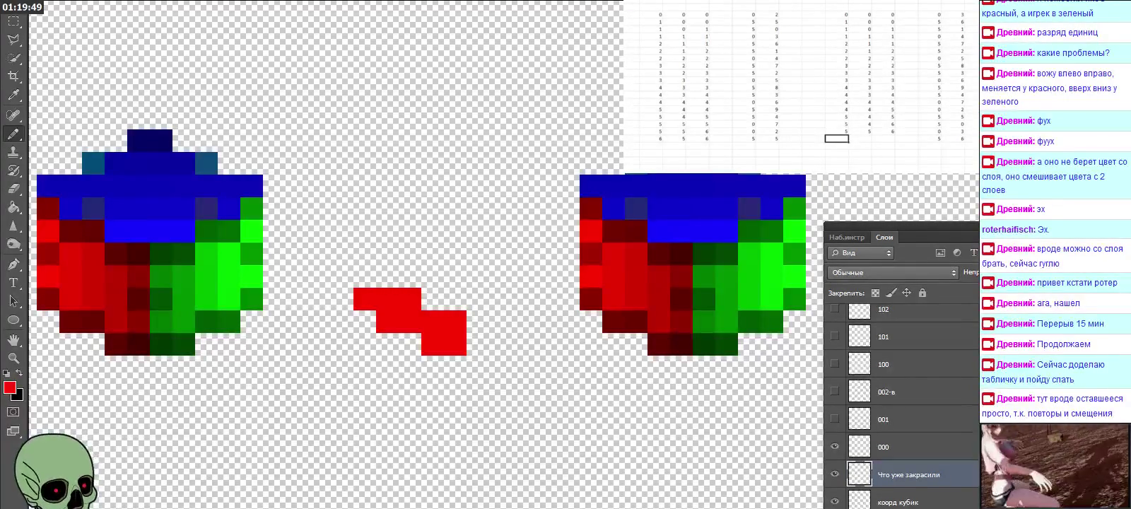
# Clear the wrong row and paste 5, 4, 3 into the empty row instead.
pyautogui.moveTo(836, 132); pyautogui.dragTo(884, 131)
pyautogui.press('Delete')
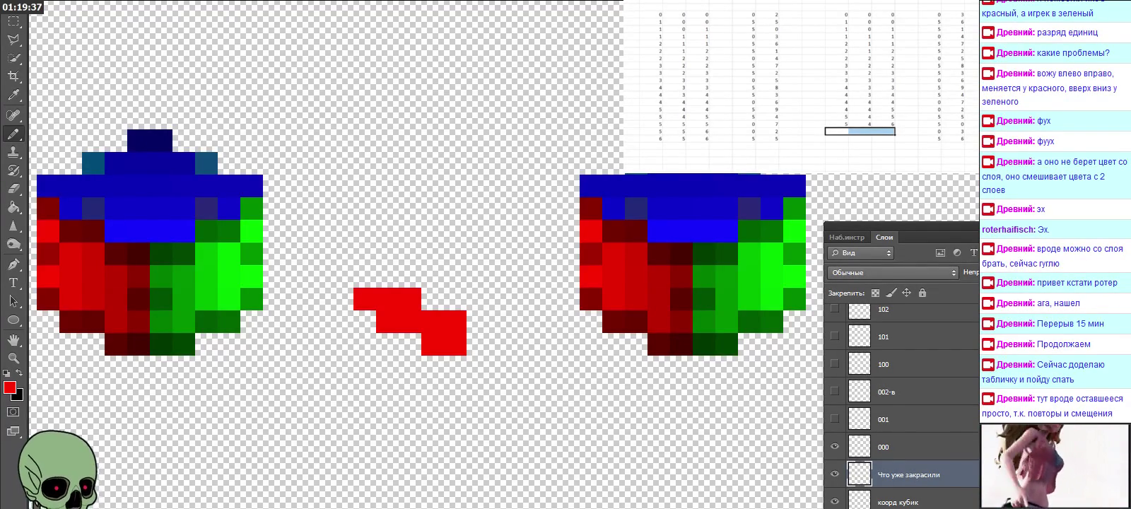
pyautogui.press('Up')
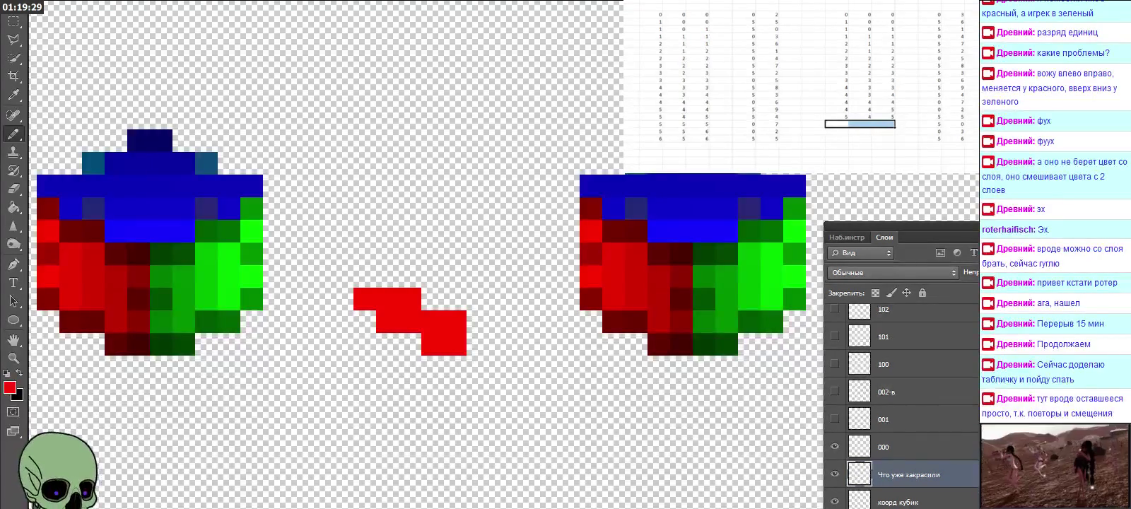
pyautogui.hotkey('ctrl', 'v')
pyautogui.moveTo(834, 116); pyautogui.dragTo(958, 125)
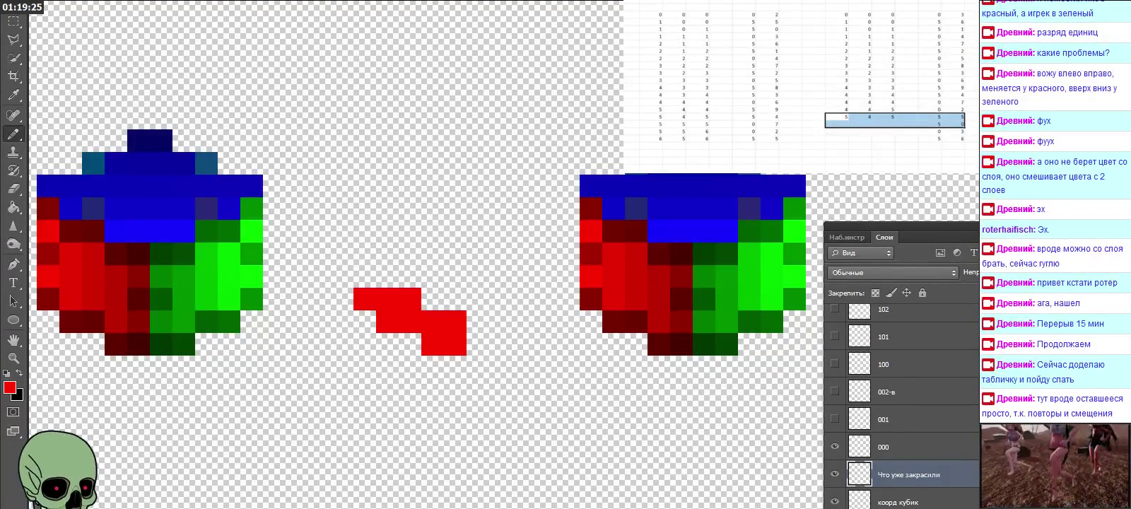
pyautogui.moveTo(649, 22); pyautogui.dragTo(776, 29)
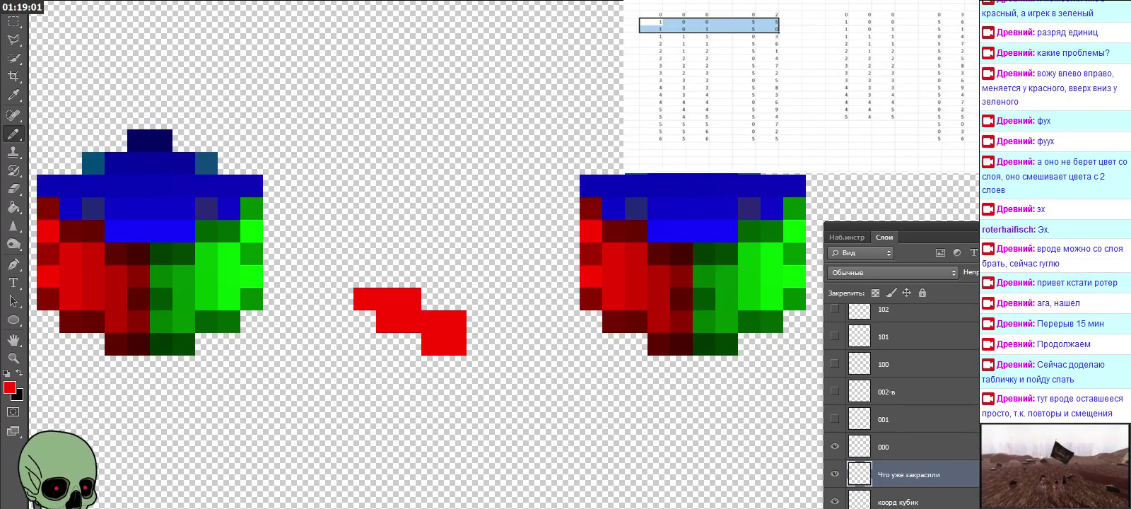
# Check the cube layer, make layer 001 active, and show layer 101 instead of layer 100.
pyautogui.click(835, 447)
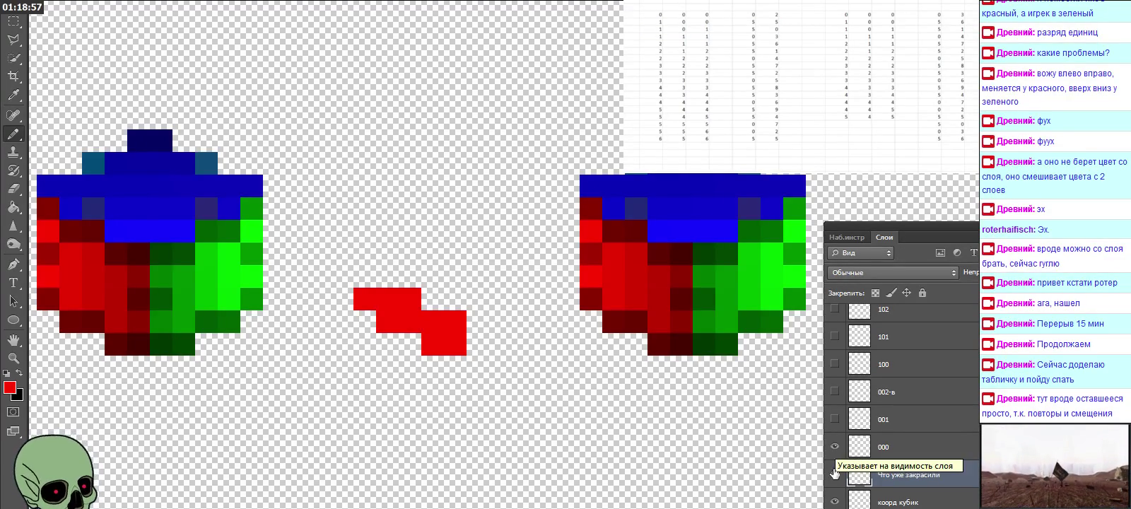
pyautogui.click(835, 501)
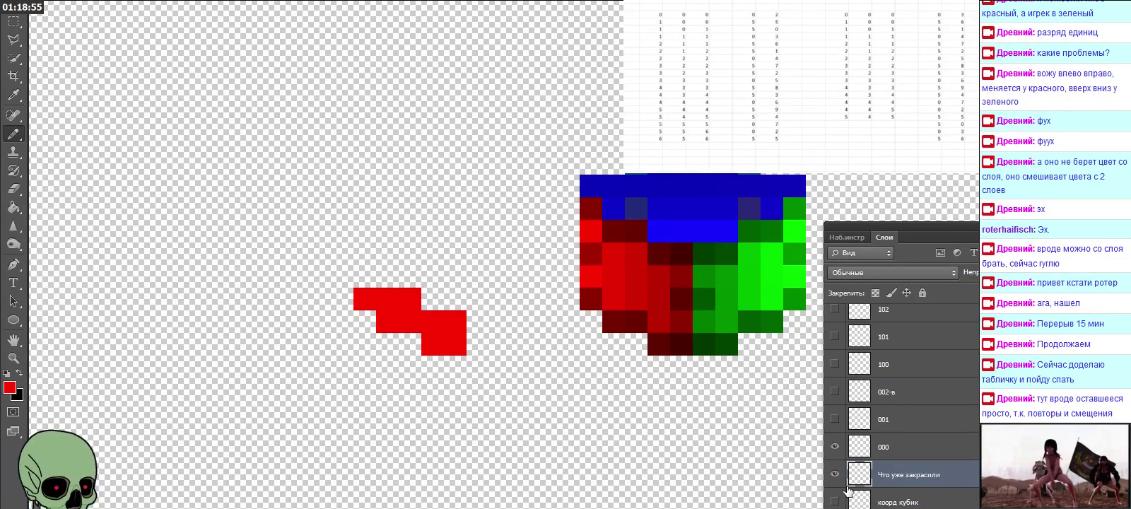
pyautogui.click(835, 501)
pyautogui.click(890, 423)
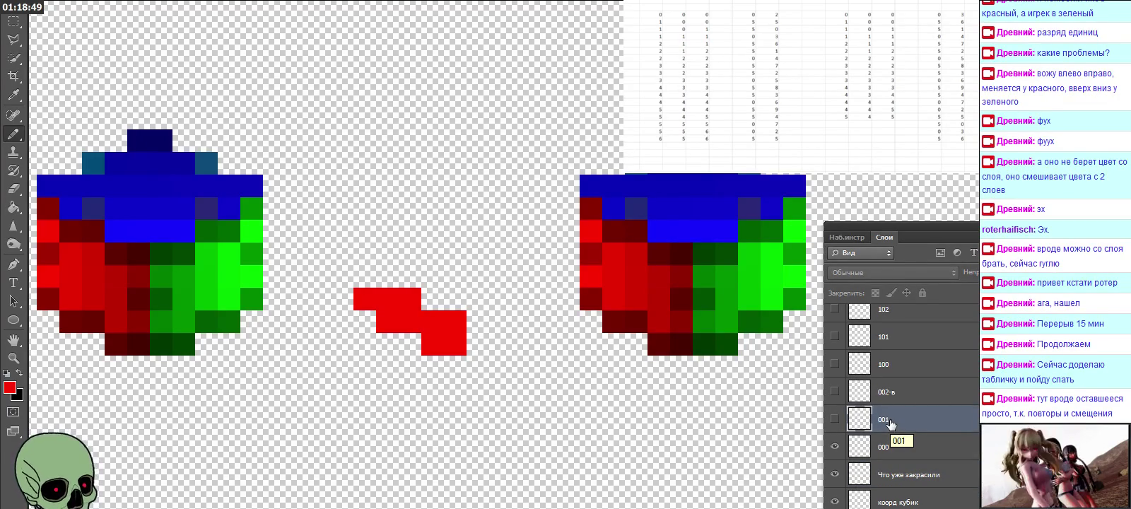
pyautogui.click(834, 364)
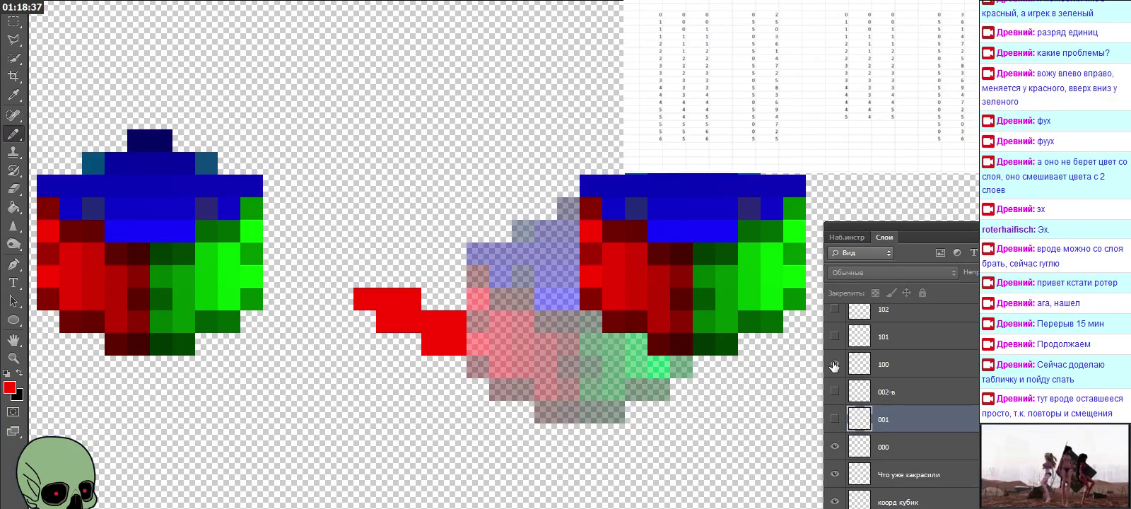
pyautogui.click(834, 364)
pyautogui.click(835, 337)
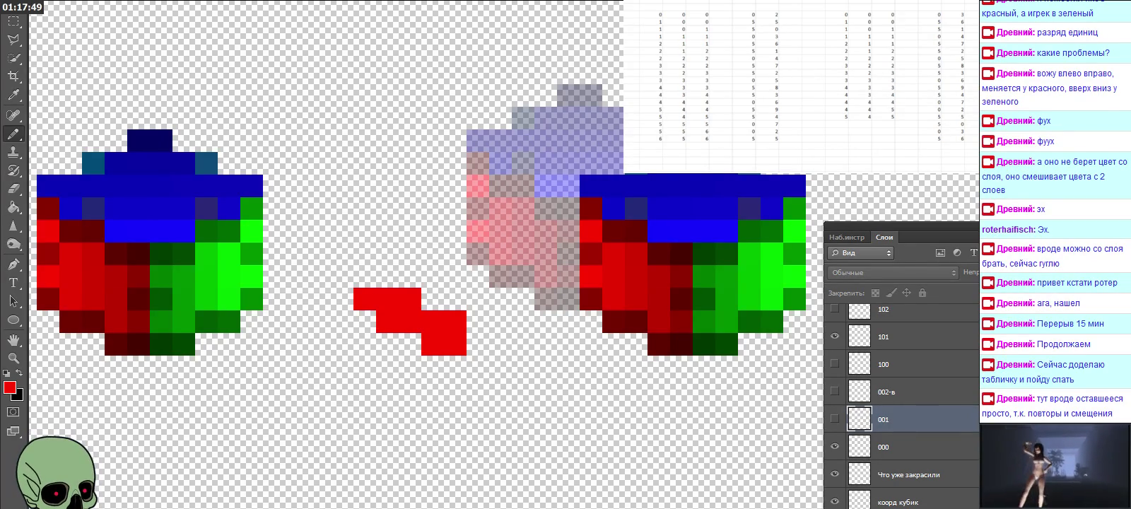
# Add a new coordinate row of 5, 4, 6 to the spreadsheet.
pyautogui.moveTo(837, 116); pyautogui.dragTo(961, 125)
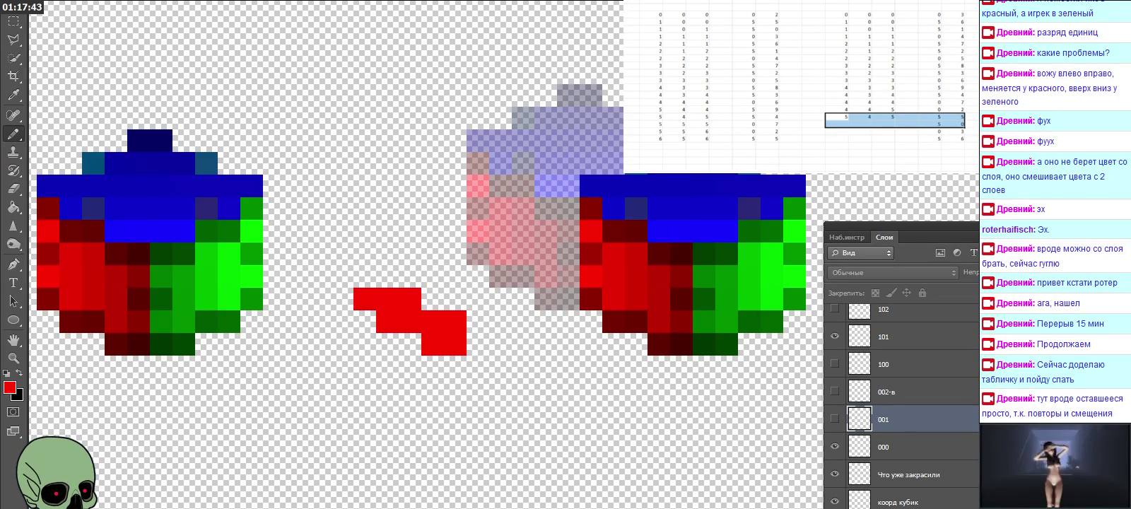
pyautogui.moveTo(642, 21); pyautogui.dragTo(777, 29)
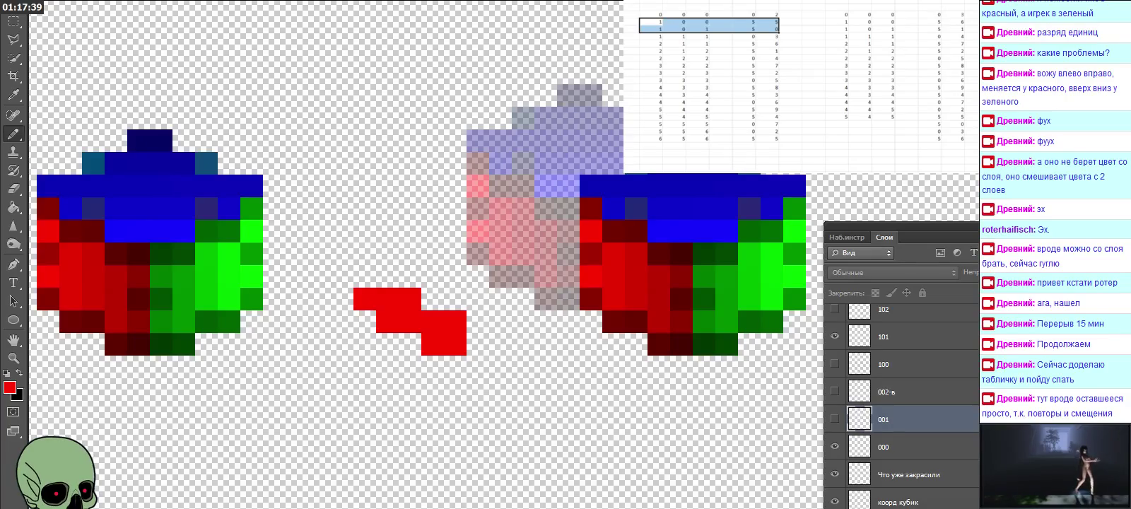
pyautogui.click(860, 124)
pyautogui.press('Left')
pyautogui.write('5')
pyautogui.press('Tab')
pyautogui.write('4')
pyautogui.press('Tab')
pyautogui.write('6')
pyautogui.press('Down')
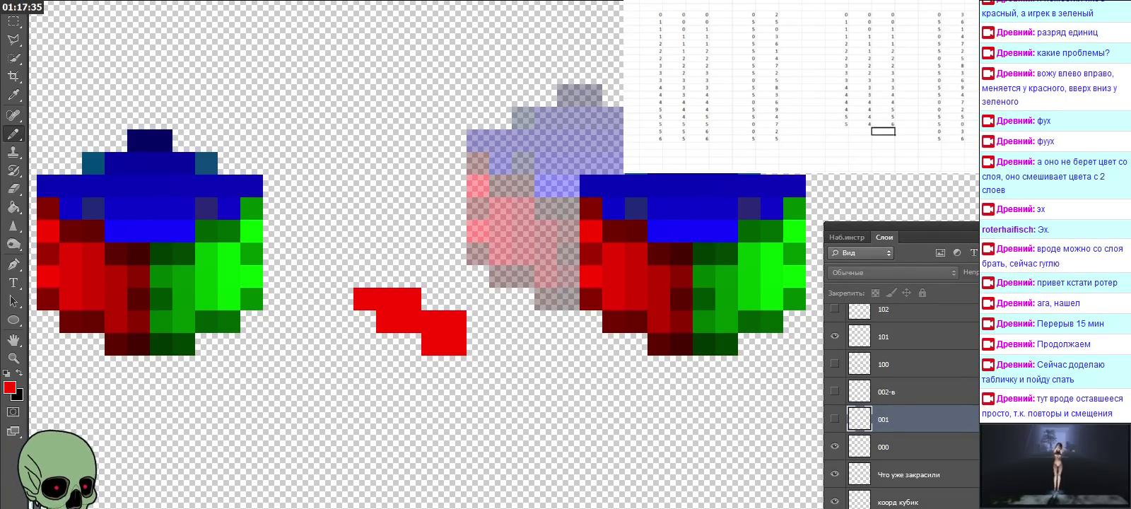
pyautogui.click(835, 336)
pyautogui.scroll(4, 919, 388)
pyautogui.scroll(5, 921, 392)
pyautogui.scroll(5, 921, 392)
pyautogui.scroll(5, 921, 392)
pyautogui.scroll(5, 921, 391)
pyautogui.scroll(1, 921, 392)
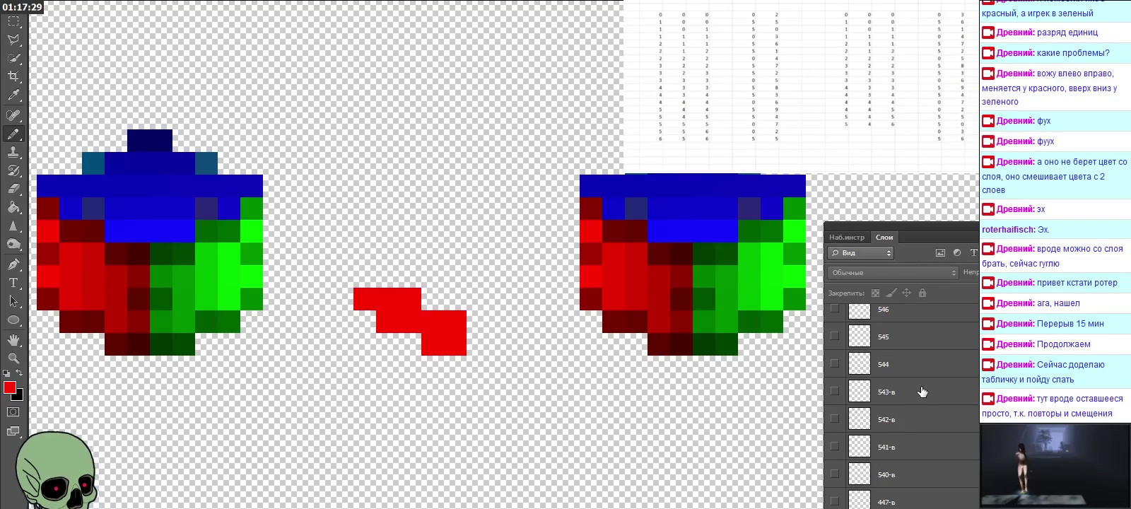
pyautogui.click(835, 337)
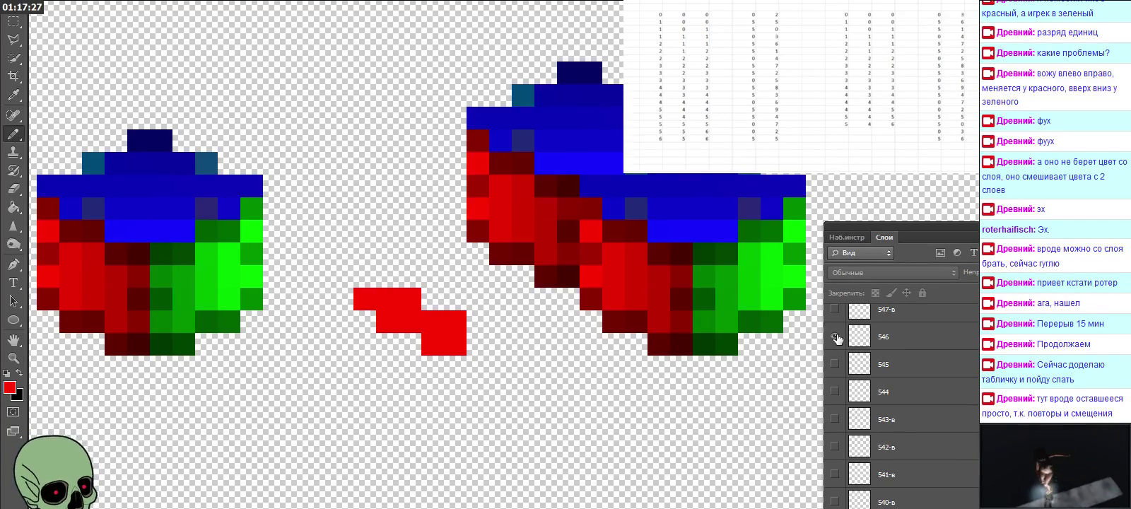
pyautogui.click(871, 340)
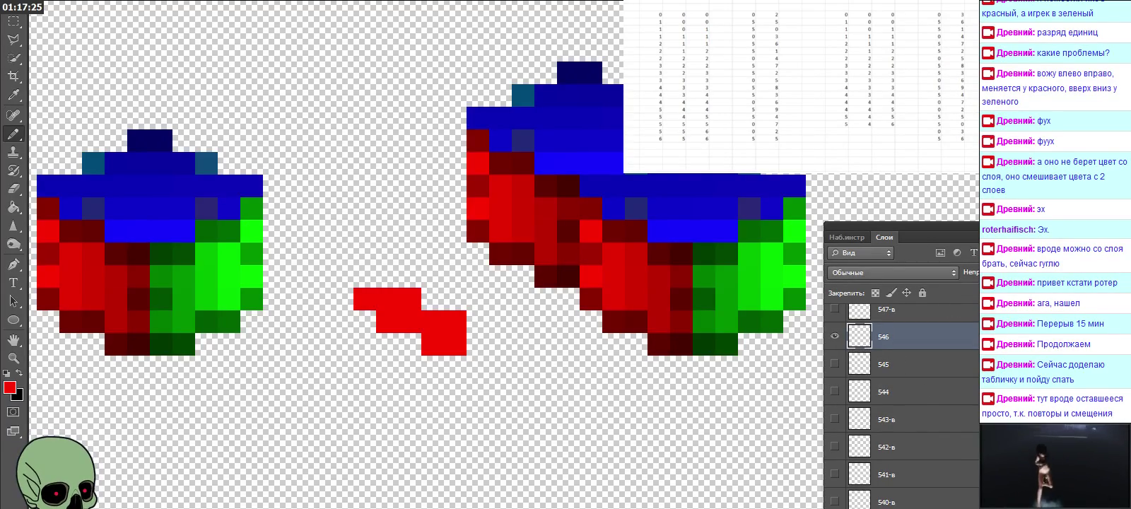
pyautogui.press('3')
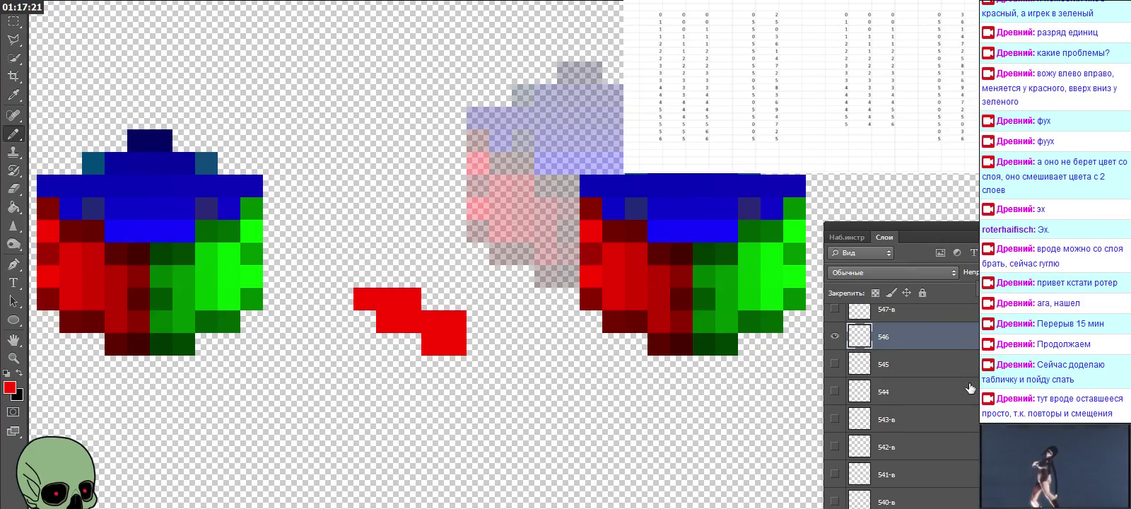
pyautogui.click(834, 336)
pyautogui.click(834, 336)
pyautogui.scroll(-3, 958, 400)
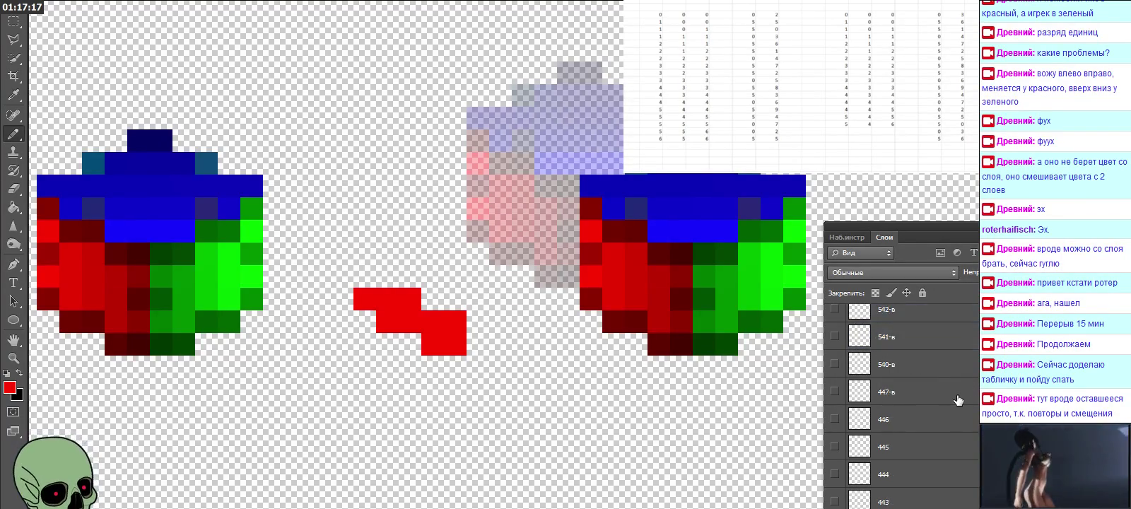
pyautogui.scroll(5, 959, 403)
pyautogui.scroll(-1, 961, 409)
pyautogui.click(835, 391)
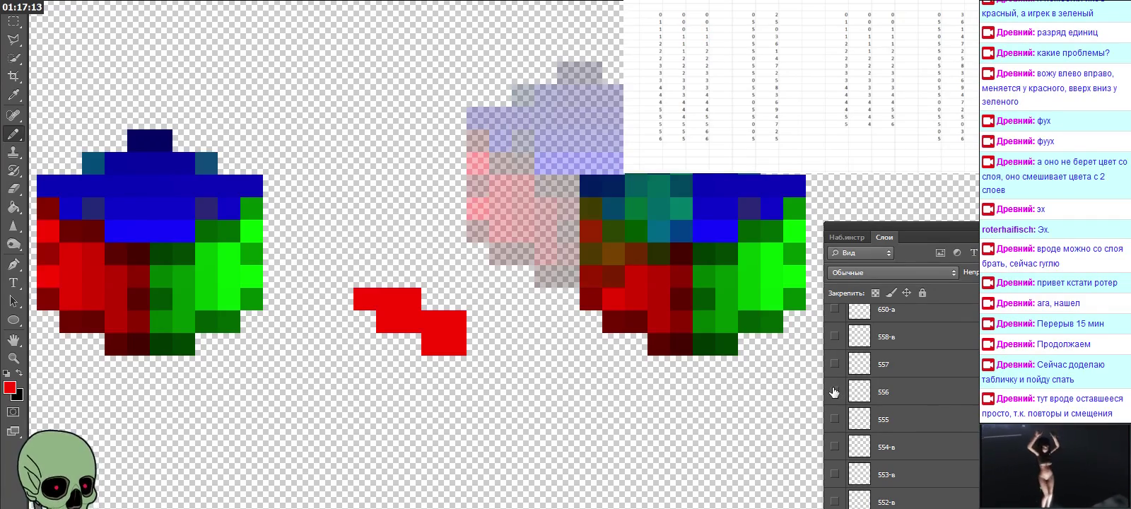
pyautogui.scroll(2, 945, 400)
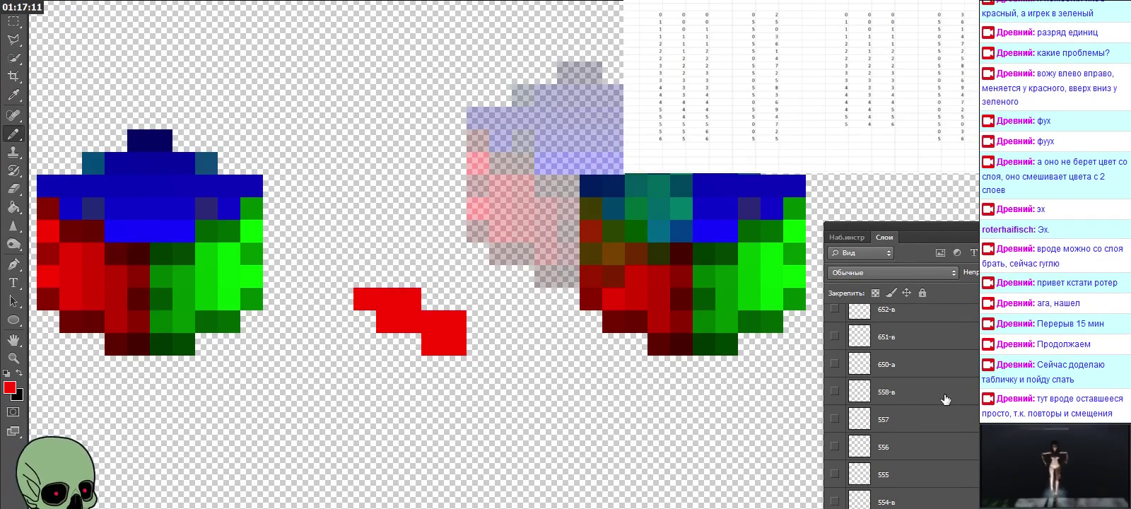
pyautogui.scroll(5, 945, 400)
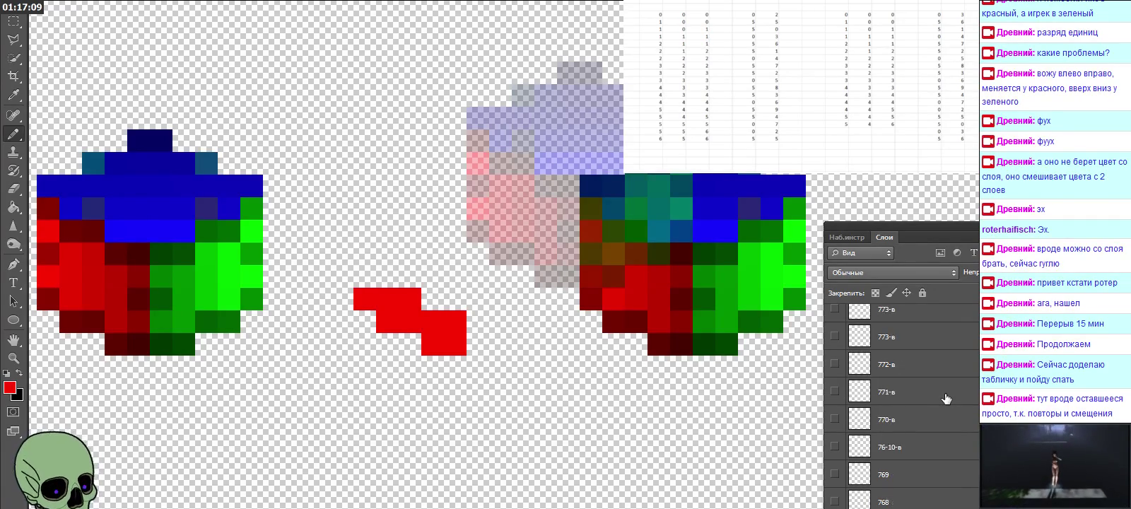
pyautogui.scroll(-4, 946, 400)
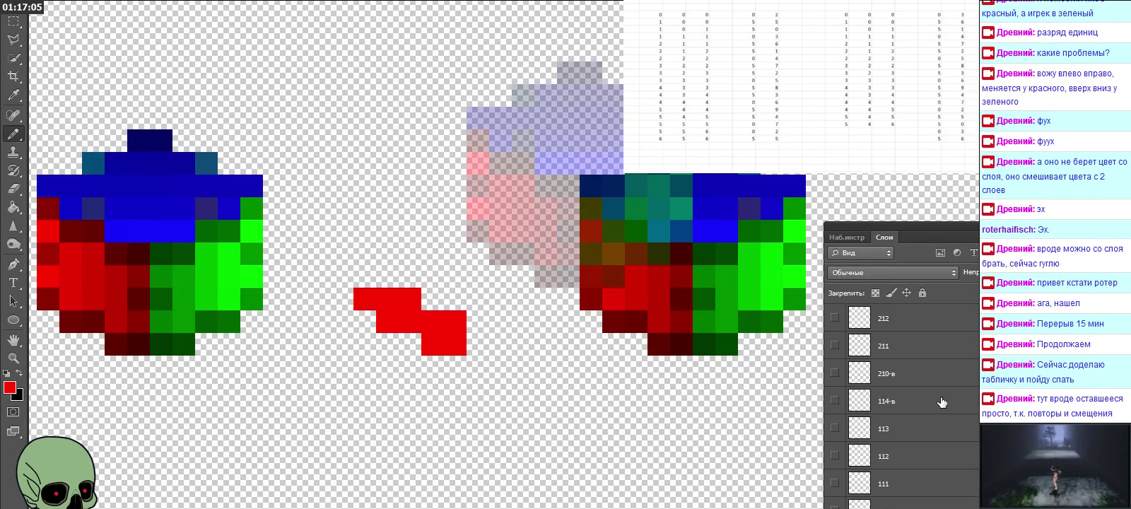
pyautogui.scroll(-2, 941, 401)
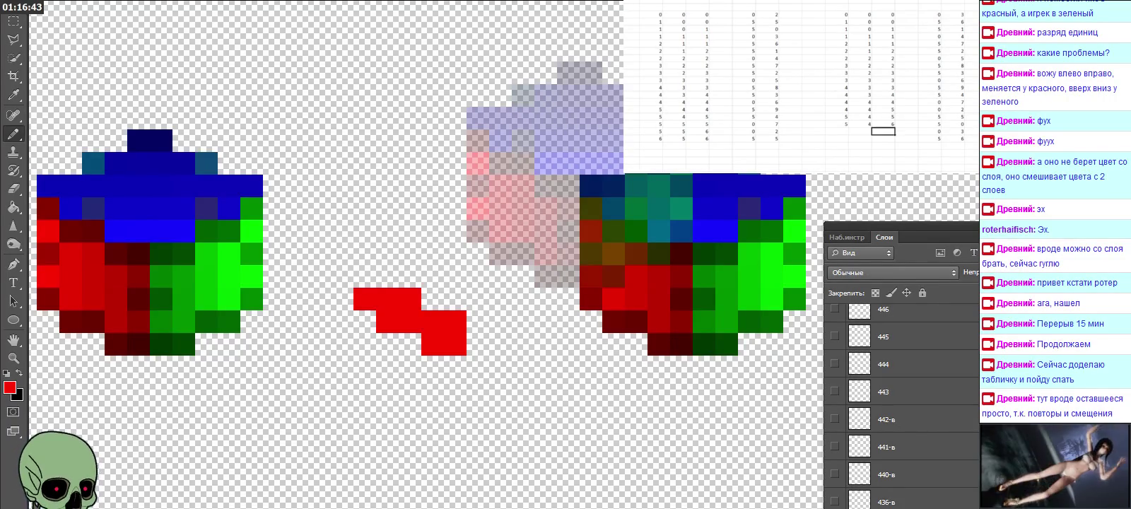
pyautogui.moveTo(650, 29); pyautogui.dragTo(770, 35)
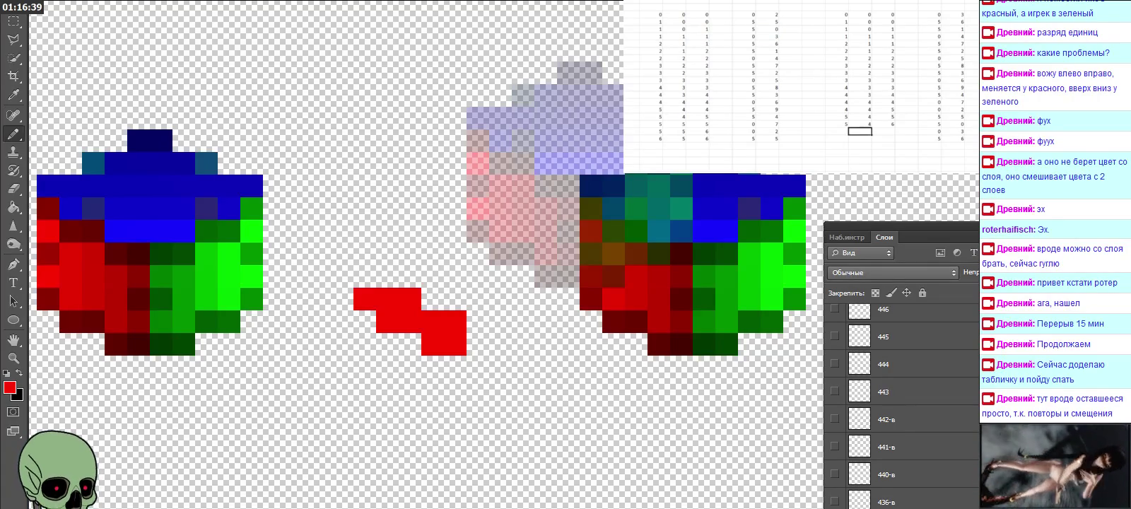
pyautogui.click(884, 131)
pyautogui.press('Down')
pyautogui.press('Left')
pyautogui.press('Left')
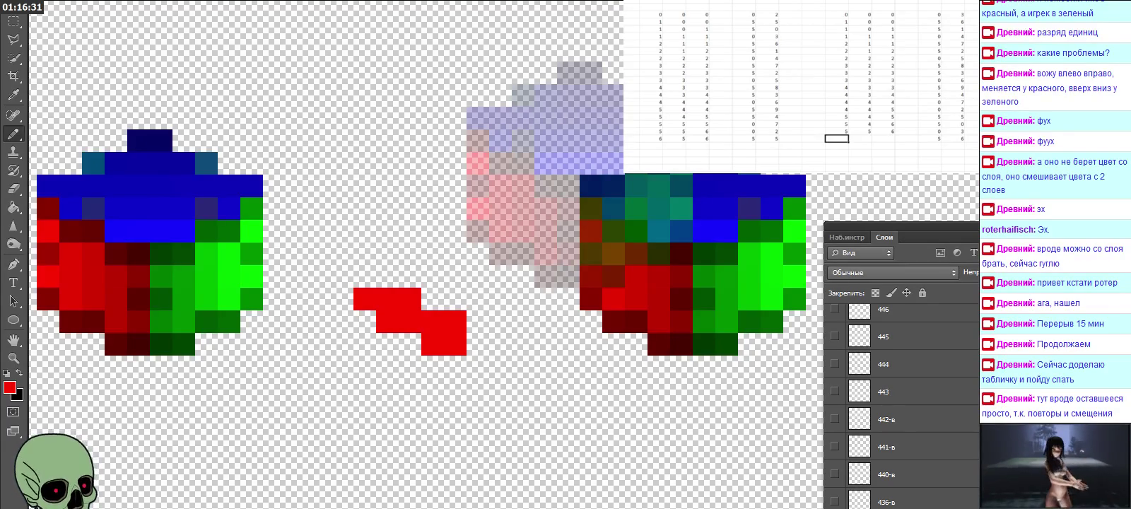
pyautogui.press('Right')
pyautogui.press('Right')
pyautogui.press('Return')
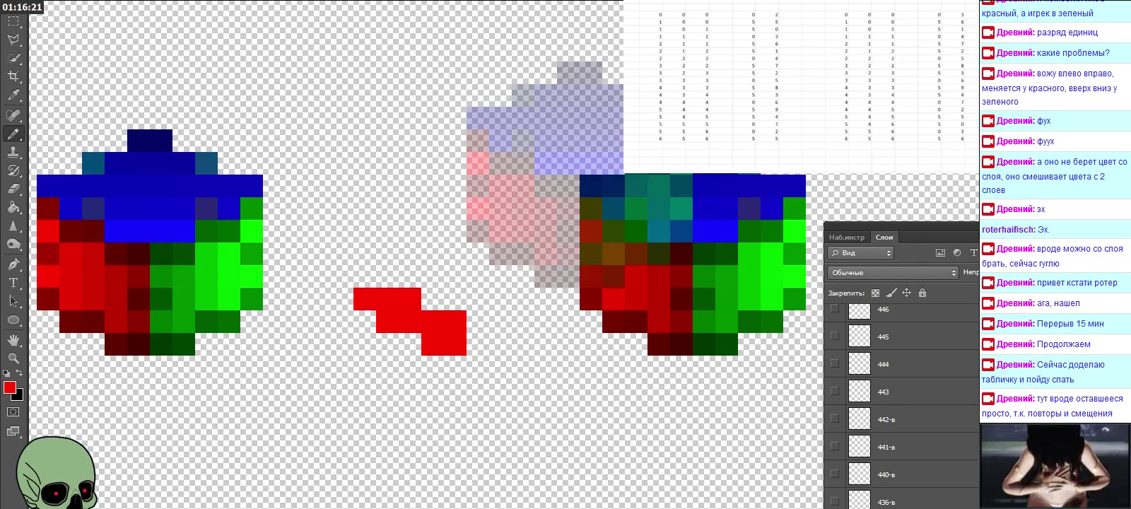
pyautogui.click(354, 268)
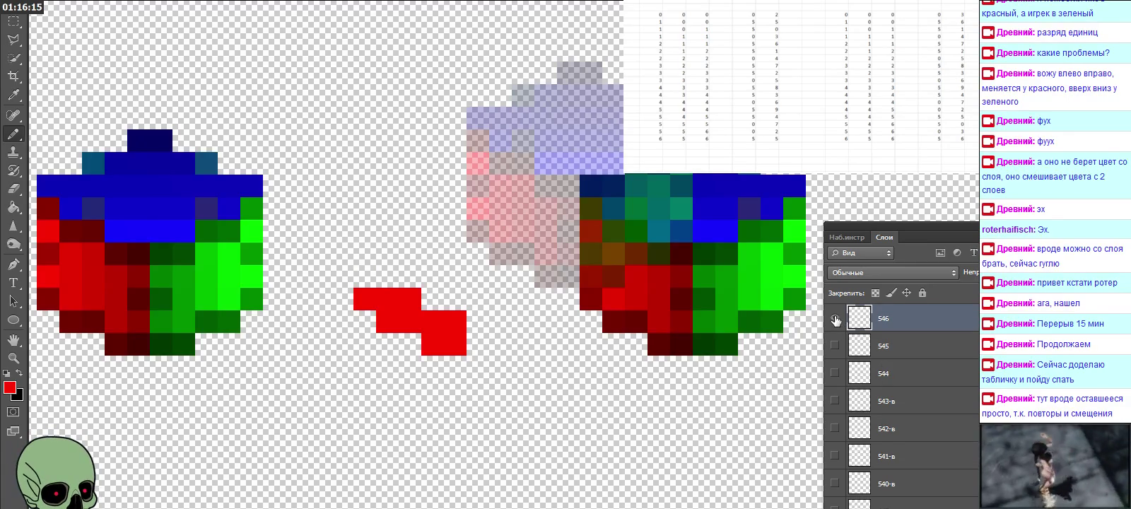
pyautogui.click(835, 318)
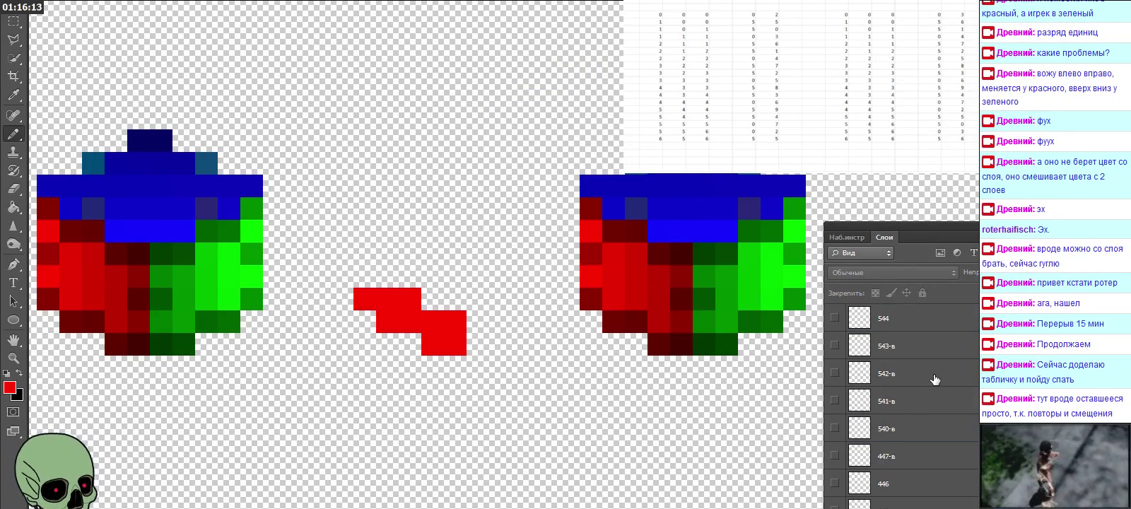
pyautogui.scroll(-10, 910, 396)
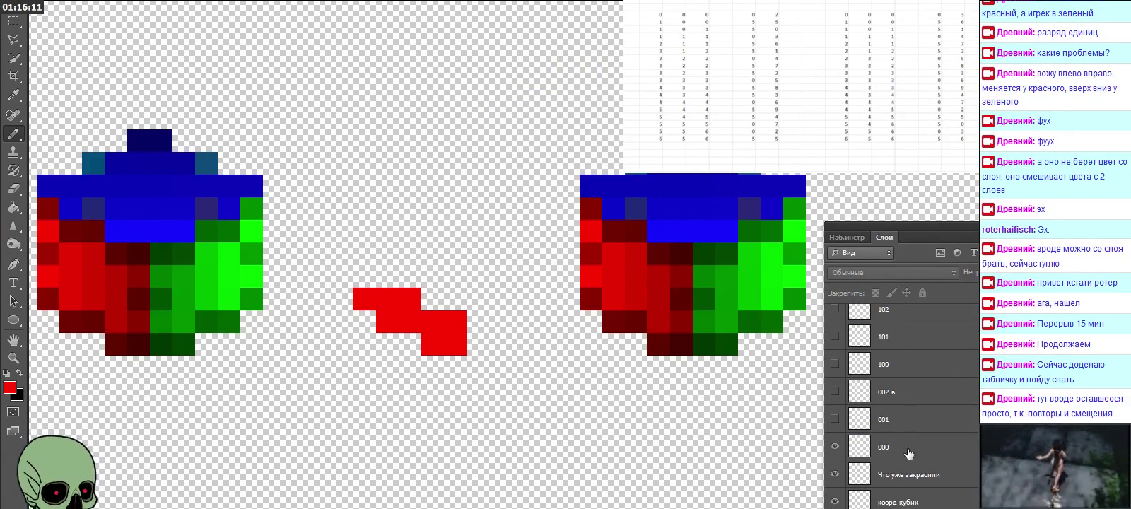
# On the 'Что уже закрасили' layer, pencil a red pixel block above the red shape's left end.
pyautogui.click(908, 475)
pyautogui.click(834, 475)
pyautogui.click(834, 474)
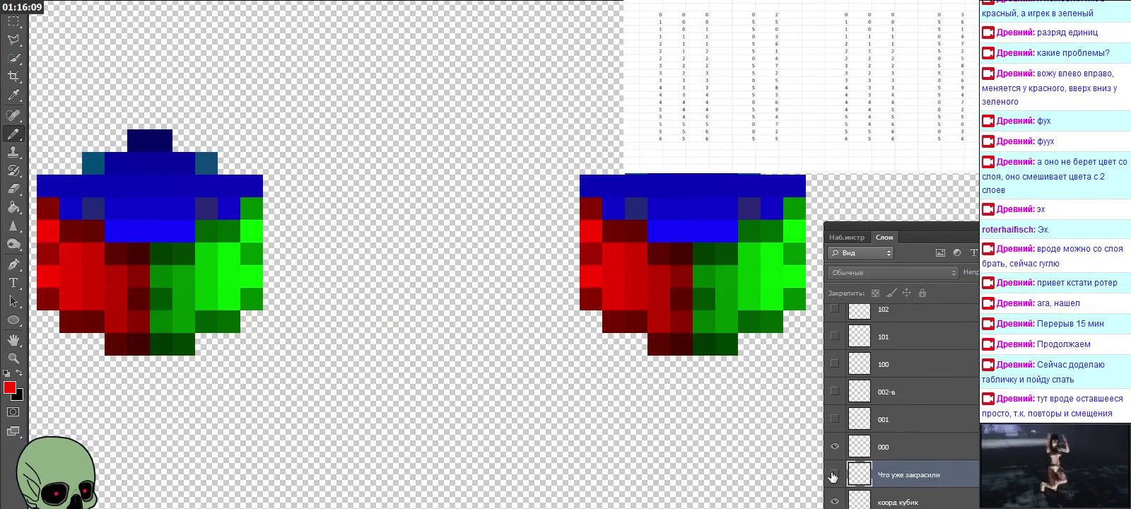
pyautogui.click(834, 475)
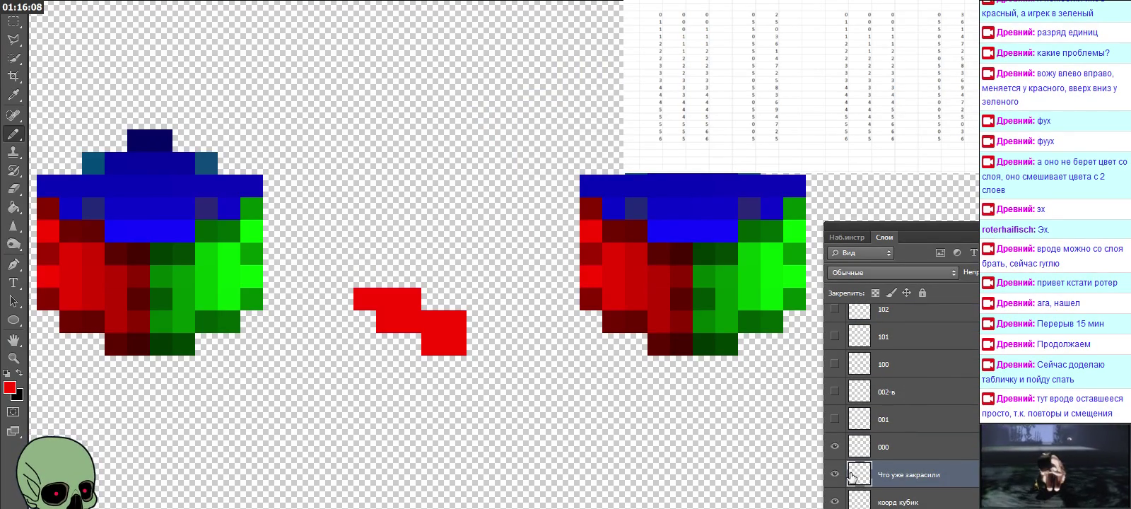
pyautogui.click(364, 276)
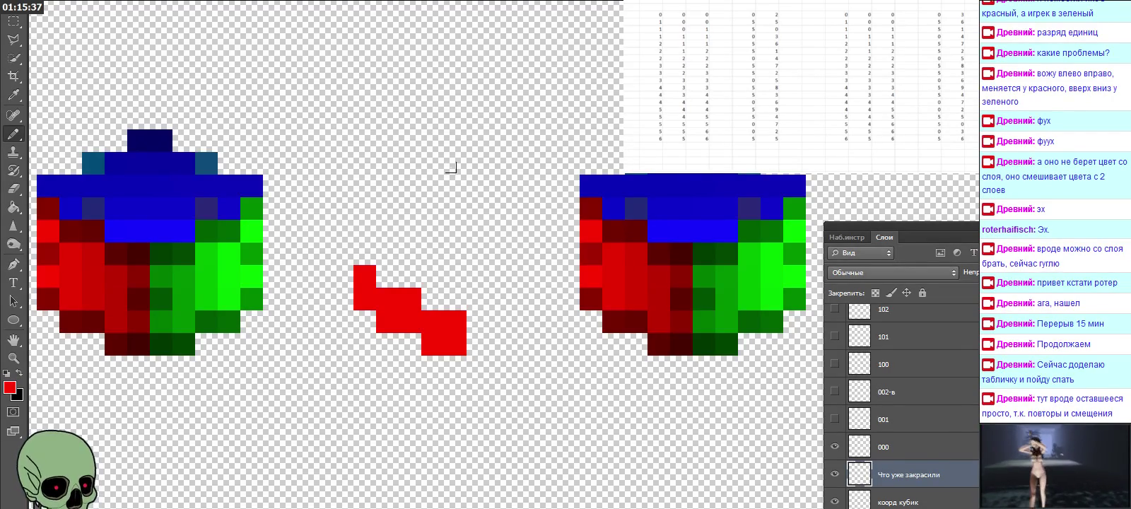
pyautogui.scroll(-1, 798, 85)
pyautogui.scroll(-1, 799, 85)
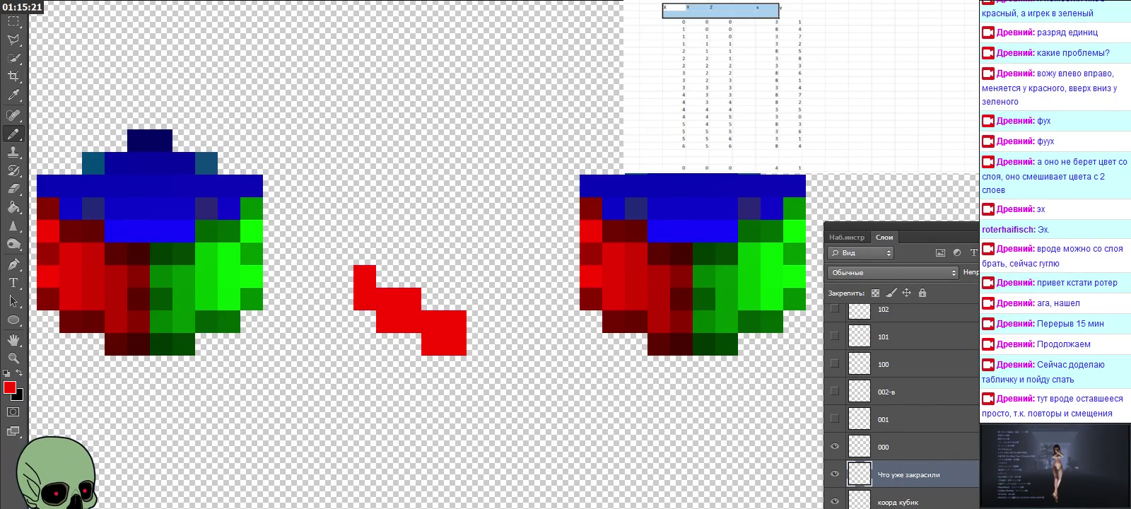
# Enter 1 and 2 into the header row cells of the table.
pyautogui.moveTo(665, 7); pyautogui.dragTo(801, 7)
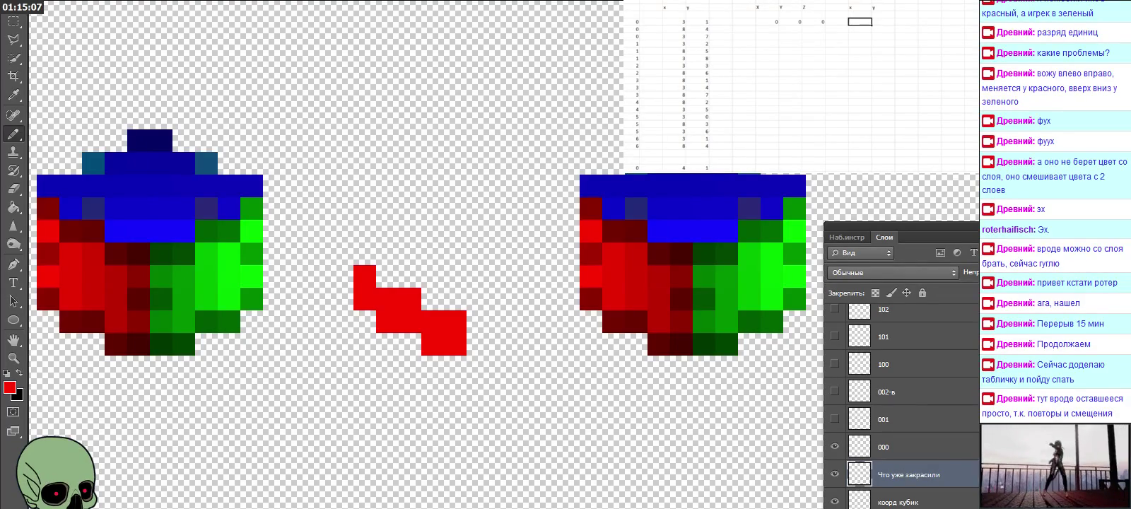
pyautogui.write('1')
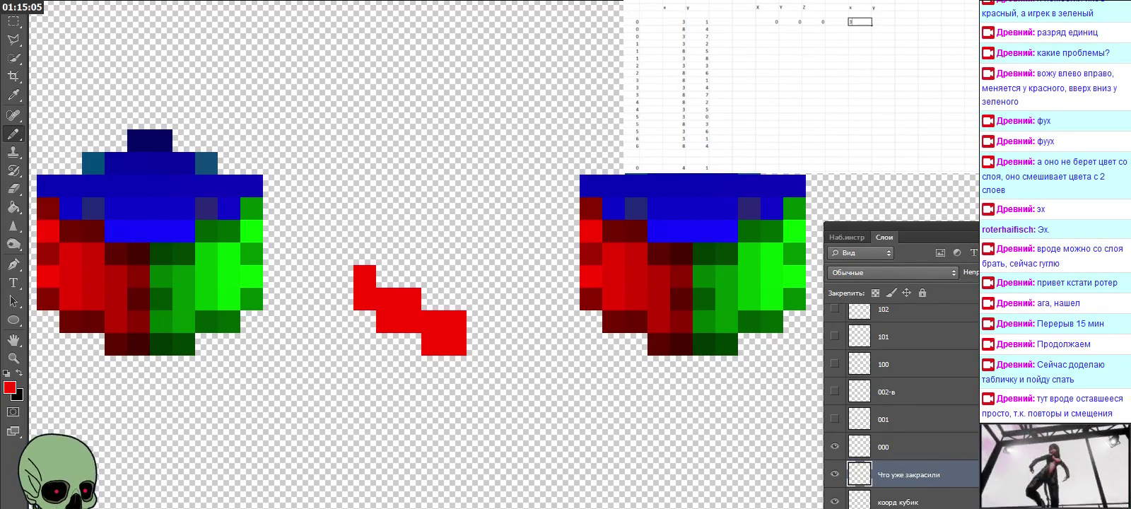
pyautogui.press('Right')
pyautogui.write('2')
pyautogui.press('Return')
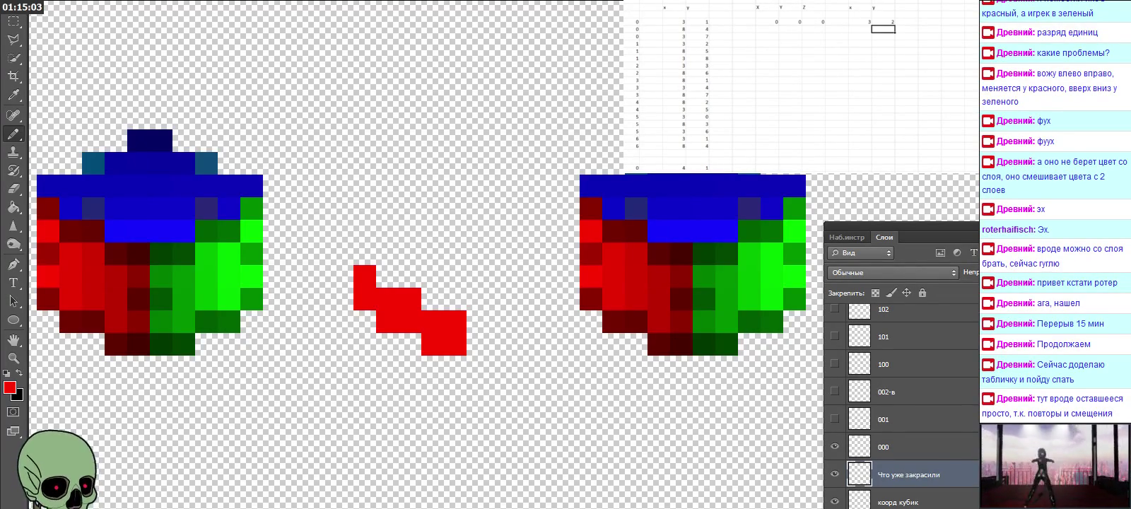
# Copy a coordinate column and its last three rows into the new table.
pyautogui.moveTo(686, 43); pyautogui.dragTo(686, 146)
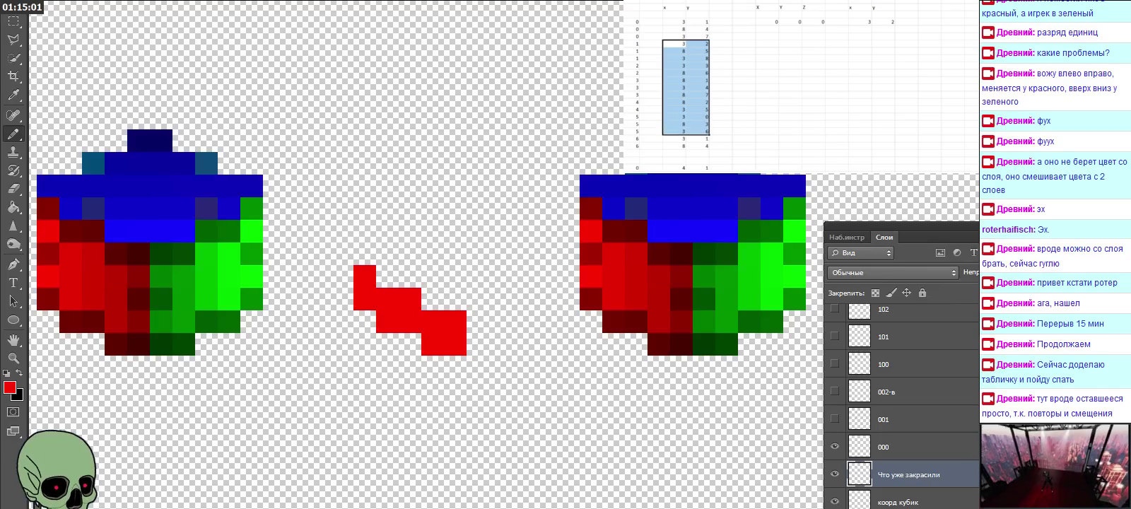
pyautogui.hotkey('ctrl', 'c')
pyautogui.click(860, 21)
pyautogui.hotkey('ctrl', 'v')
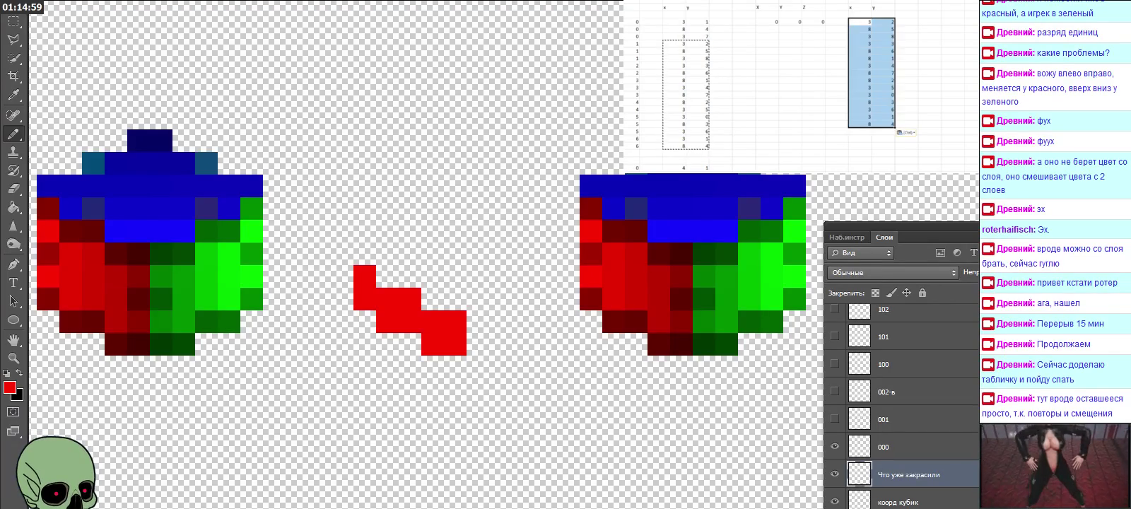
pyautogui.moveTo(685, 36); pyautogui.dragTo(686, 51)
pyautogui.hotkey('ctrl', 'c')
pyautogui.click(860, 131)
pyautogui.hotkey('ctrl', 'v')
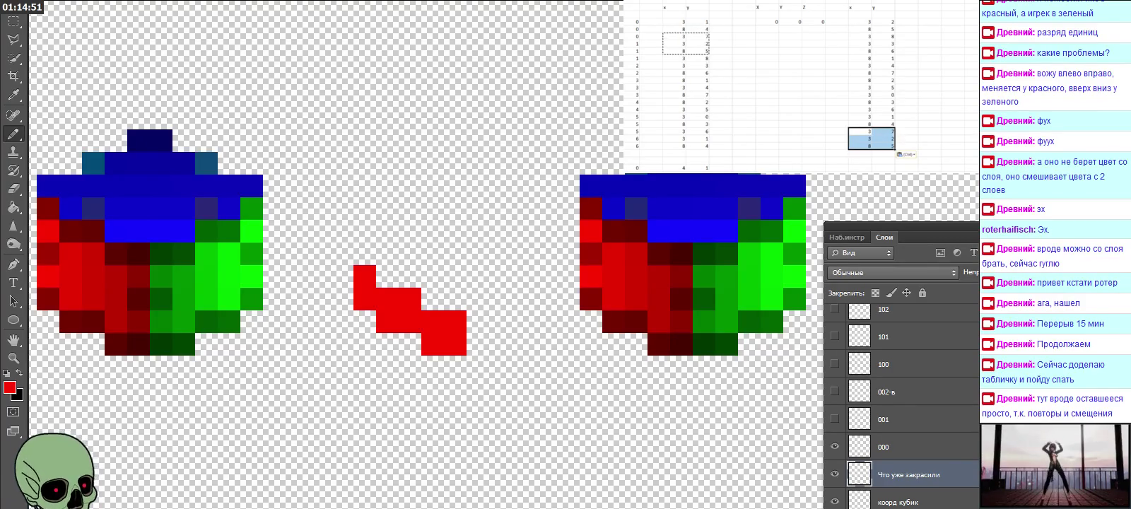
# Copy the X/Y/Z coordinate block into the new table.
pyautogui.click(684, 44)
pyautogui.hscroll(-3, 799, 92)
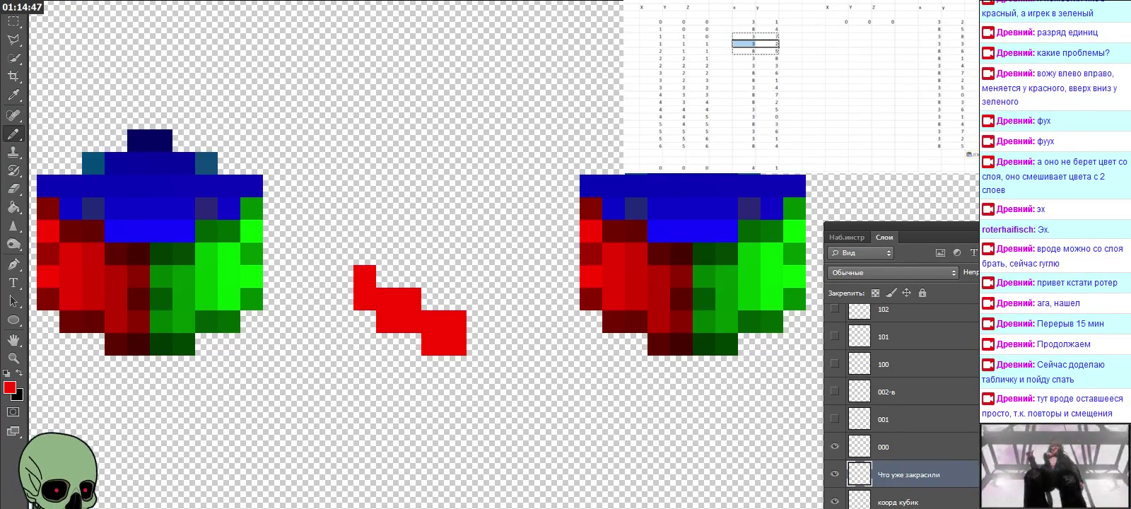
pyautogui.click(651, 44)
pyautogui.moveTo(650, 44); pyautogui.dragTo(707, 145)
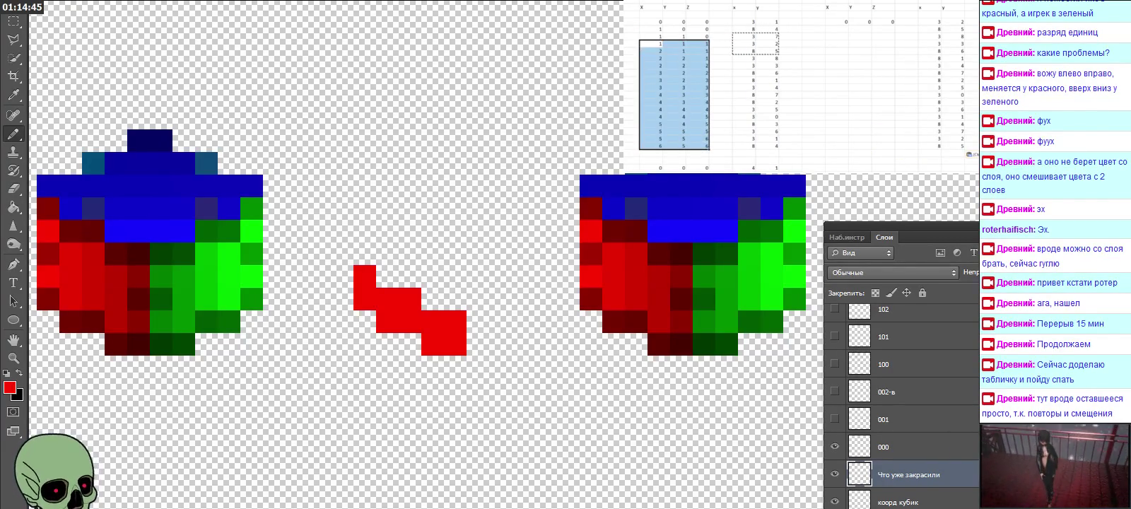
pyautogui.hotkey('ctrl', 'c')
pyautogui.click(837, 22)
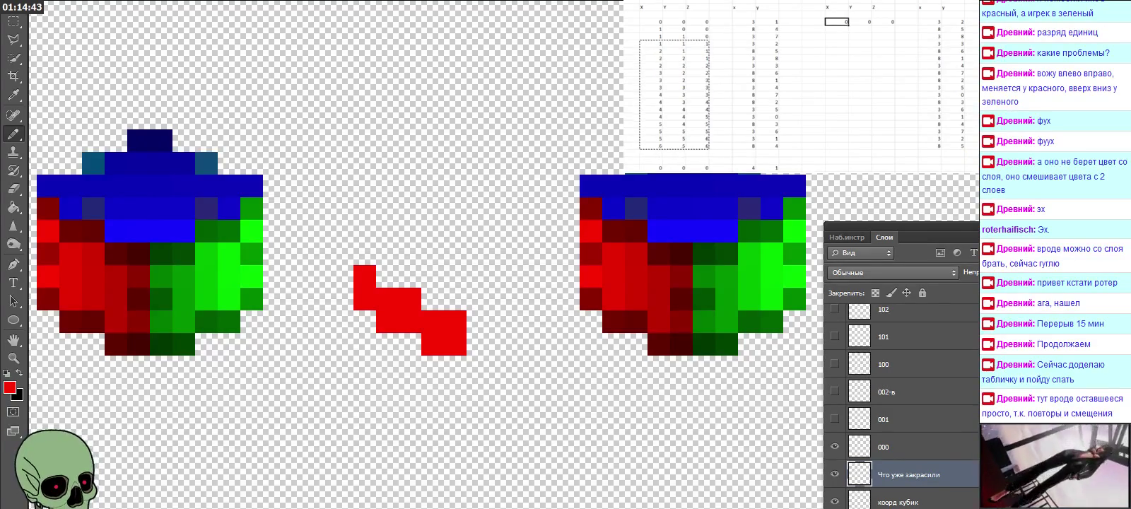
pyautogui.hotkey('ctrl', 'v')
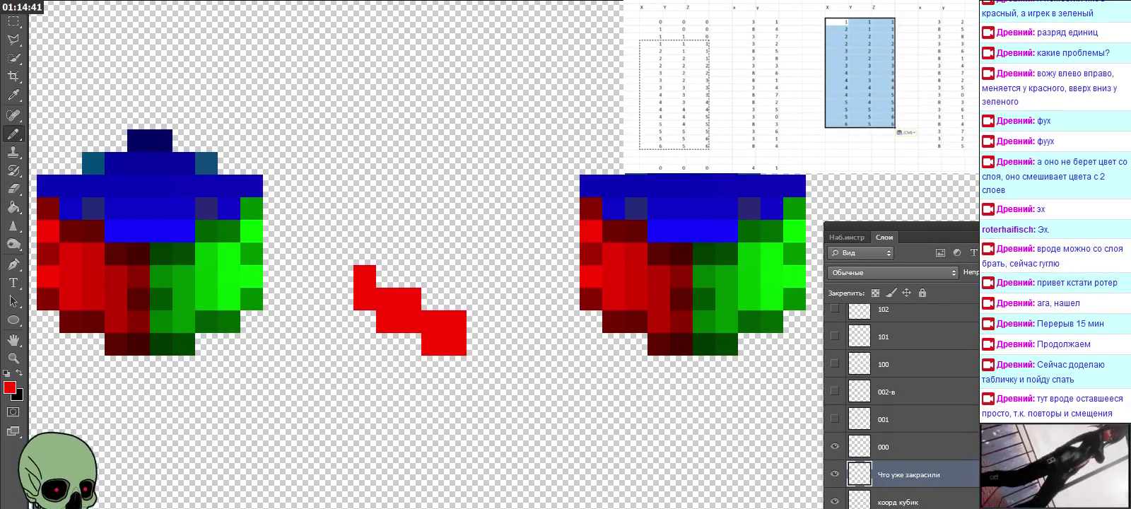
# Create an = formula referencing the cell to its left and fill it across three columns and down.
pyautogui.hscroll(3, 770, 83)
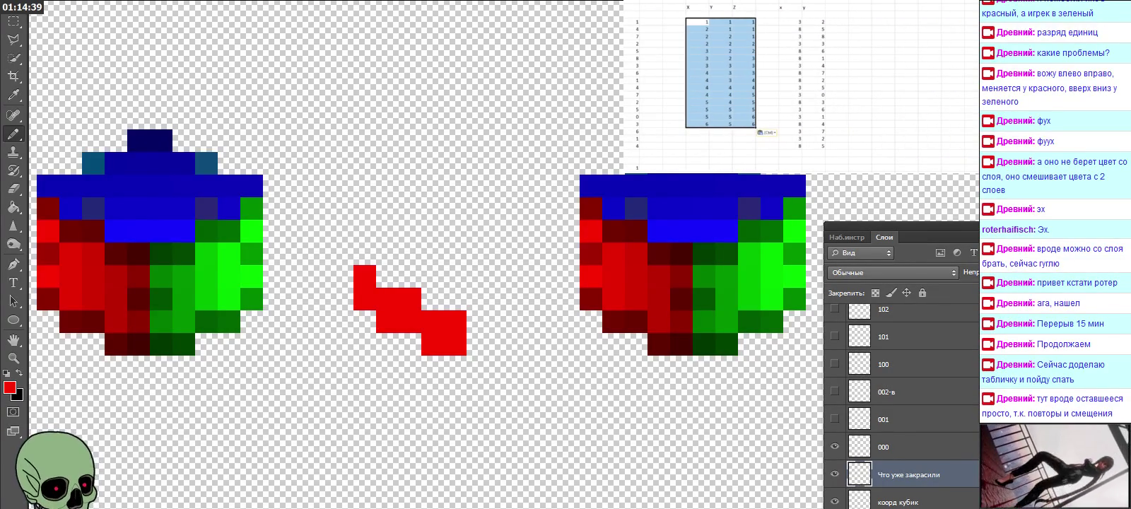
pyautogui.click(860, 22)
pyautogui.write('=')
pyautogui.press('Left')
pyautogui.press('Left')
pyautogui.press('Left')
pyautogui.press('Left')
pyautogui.press('Left')
pyautogui.press('Left')
pyautogui.press('Return')
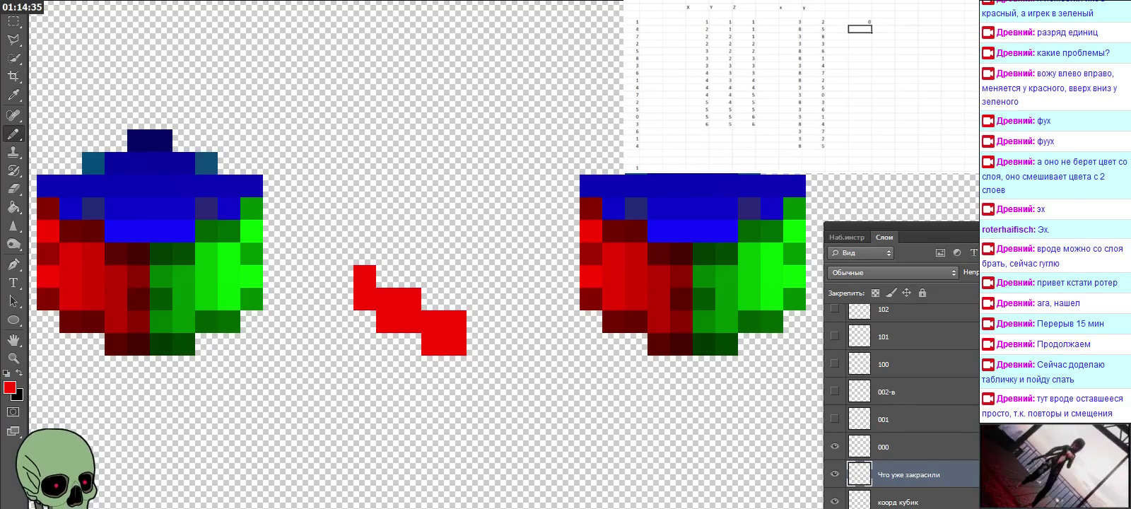
pyautogui.press('Up')
pyautogui.hotkey('shift', 'Right')
pyautogui.moveTo(895, 26)
pyautogui.mouseDown()
pyautogui.moveTo(918, 25)
pyautogui.moveTo(918, 129)
pyautogui.mouseUp()
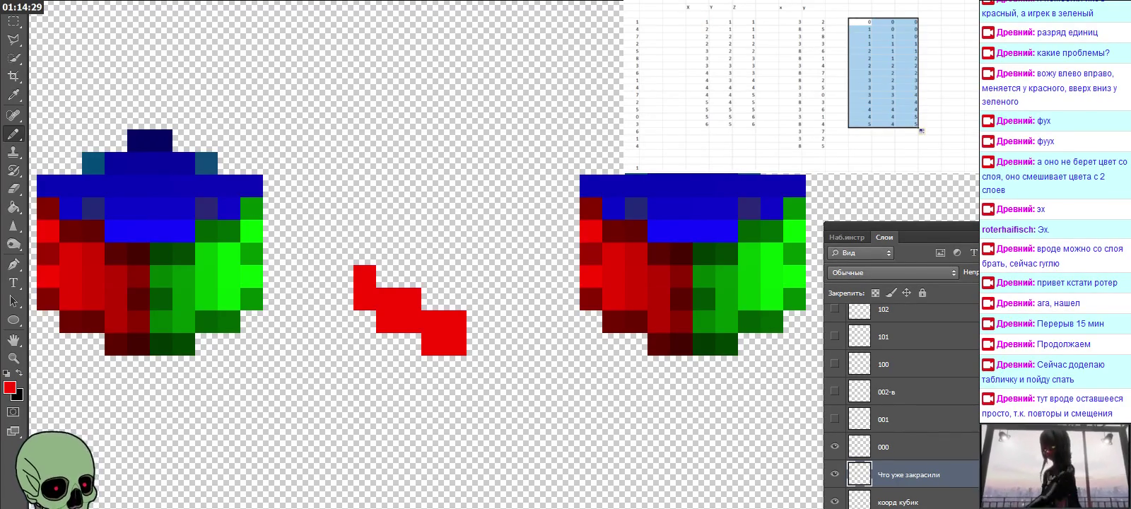
# Paste the computed coordinates into the left columns and delete the helper formula block.
pyautogui.hotkey('ctrl', 'c')
pyautogui.click(698, 21)
pyautogui.hotkey('ctrl', 'v')
pyautogui.moveTo(870, 22); pyautogui.dragTo(912, 124)
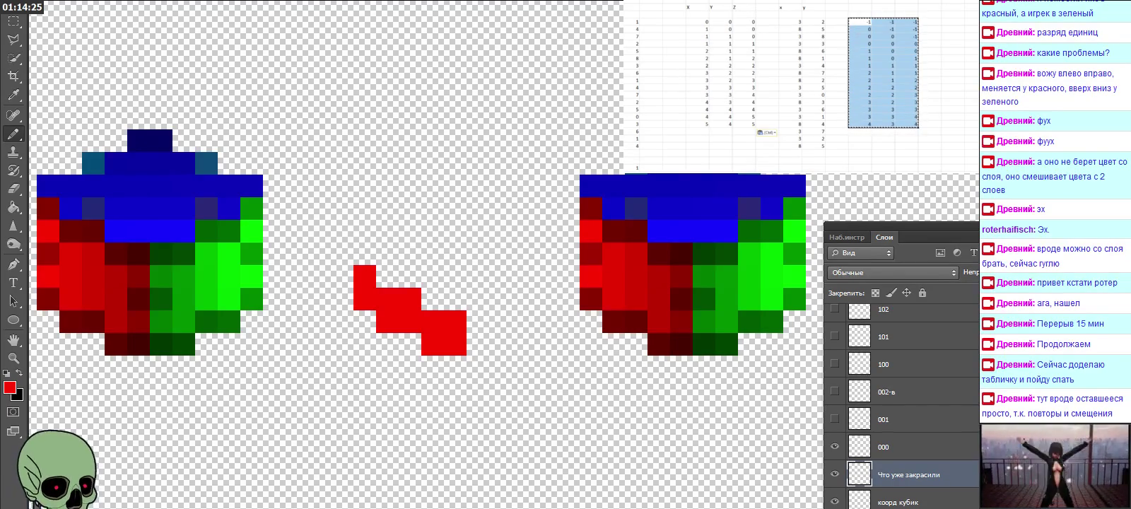
pyautogui.press('Delete')
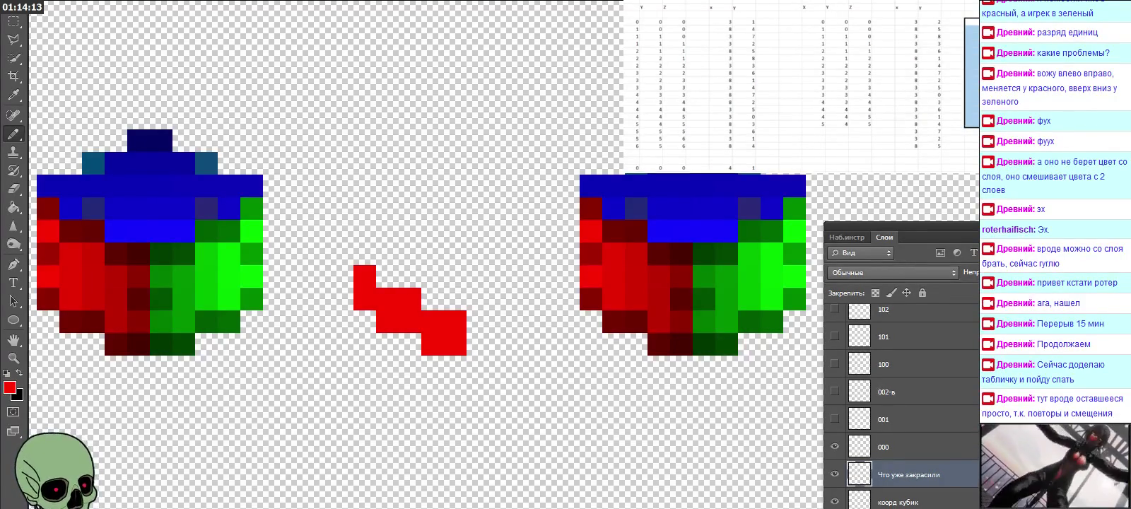
# Add a new coordinate row of 5, 5, 5.
pyautogui.moveTo(626, 29); pyautogui.dragTo(755, 36)
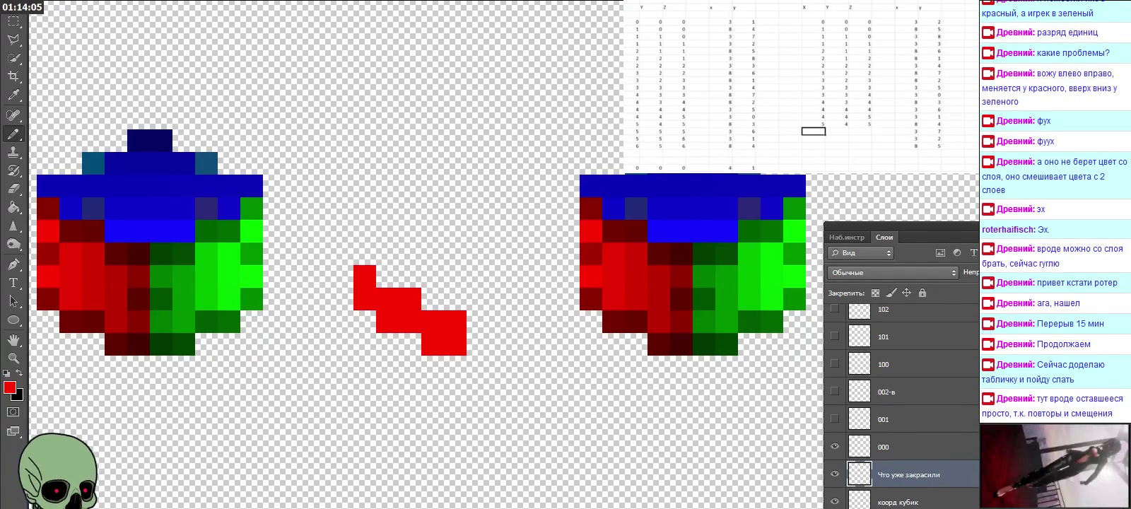
pyautogui.write('5')
pyautogui.press('Tab')
pyautogui.write('5')
pyautogui.press('Tab')
pyautogui.write('5')
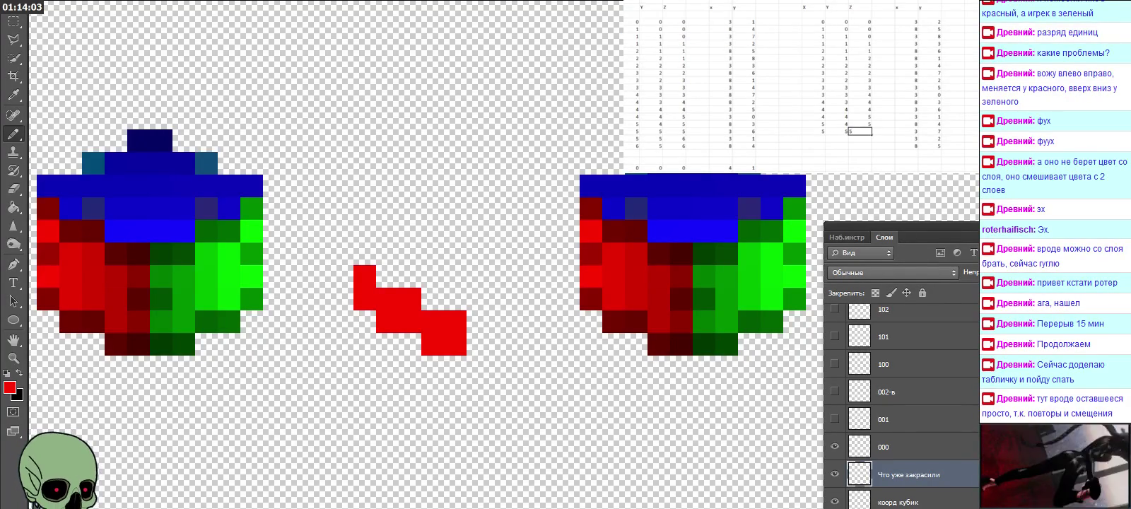
pyautogui.press('Return')
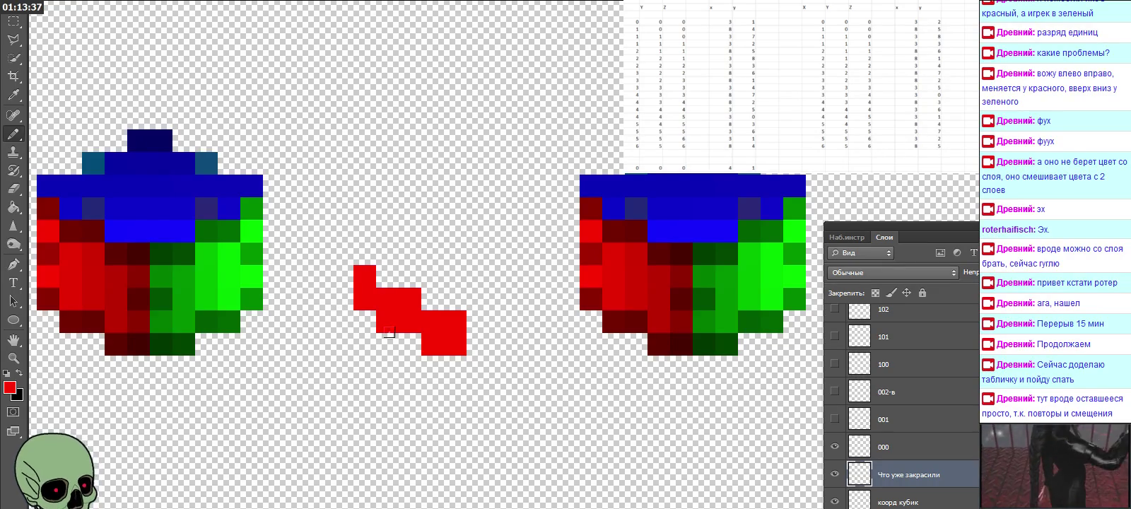
# Pencil one more red square into the middle stepped shape.
pyautogui.click(432, 299)
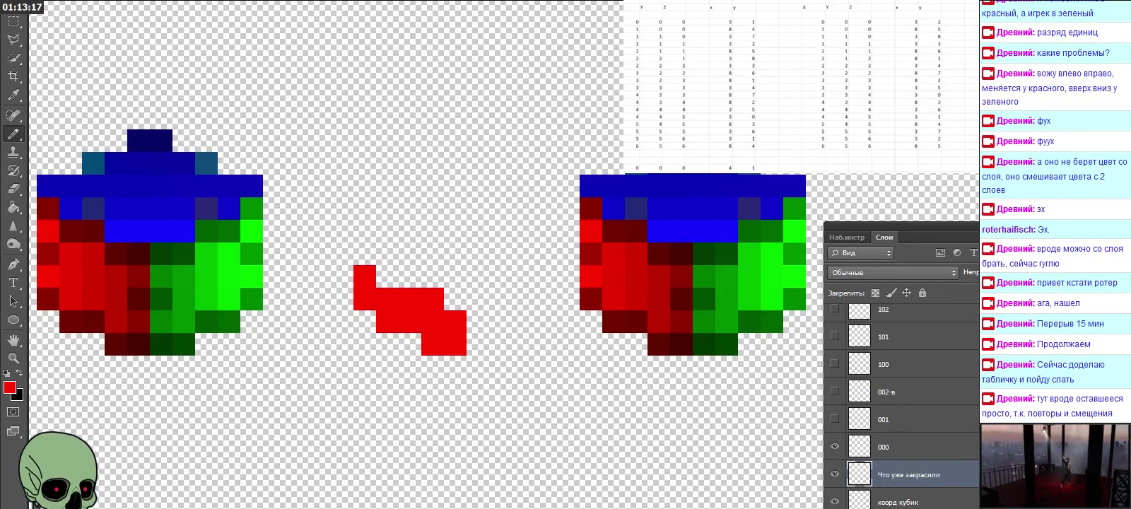
pyautogui.click(883, 145)
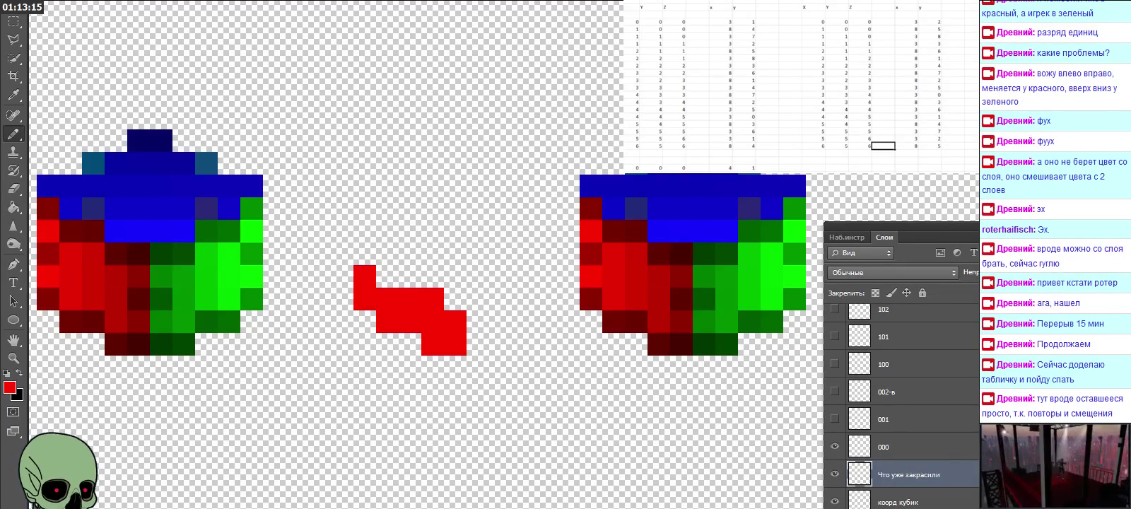
# Enter the values 4, 2, 0, 0 across the next row.
pyautogui.scroll(-5, 799, 85)
pyautogui.scroll(-2, 799, 85)
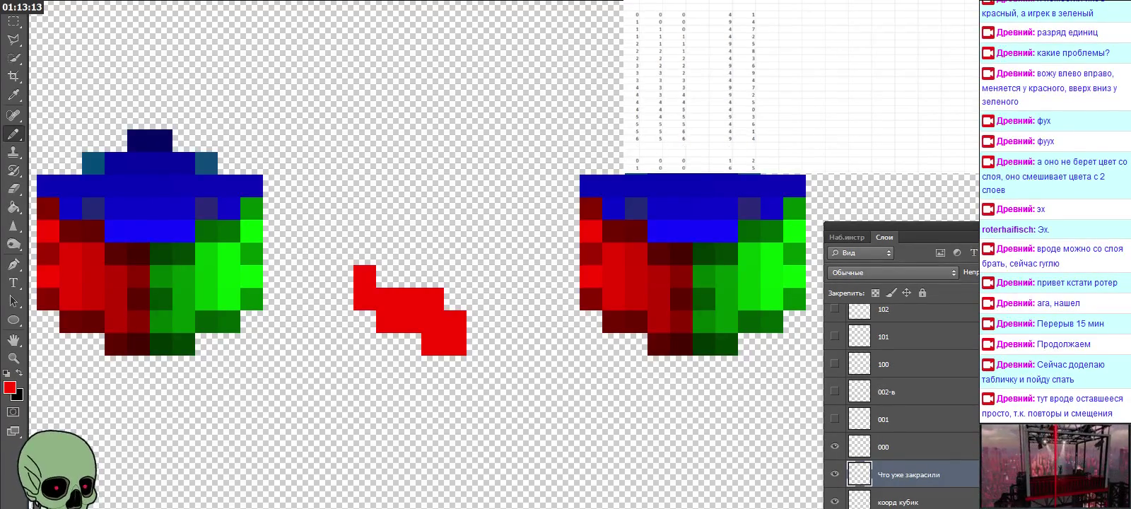
pyautogui.scroll(2, 799, 85)
pyautogui.scroll(-1, 802, 84)
pyautogui.press('Return')
pyautogui.press('Right')
pyautogui.press('Right')
pyautogui.press('Right')
pyautogui.write('4')
pyautogui.press('Right')
pyautogui.write('2')
pyautogui.press('Left')
pyautogui.press('Left')
pyautogui.press('Left')
pyautogui.press('Left')
pyautogui.write('0')
pyautogui.press('Right')
pyautogui.write('0')
pyautogui.press('Right')
pyautogui.press('Return')
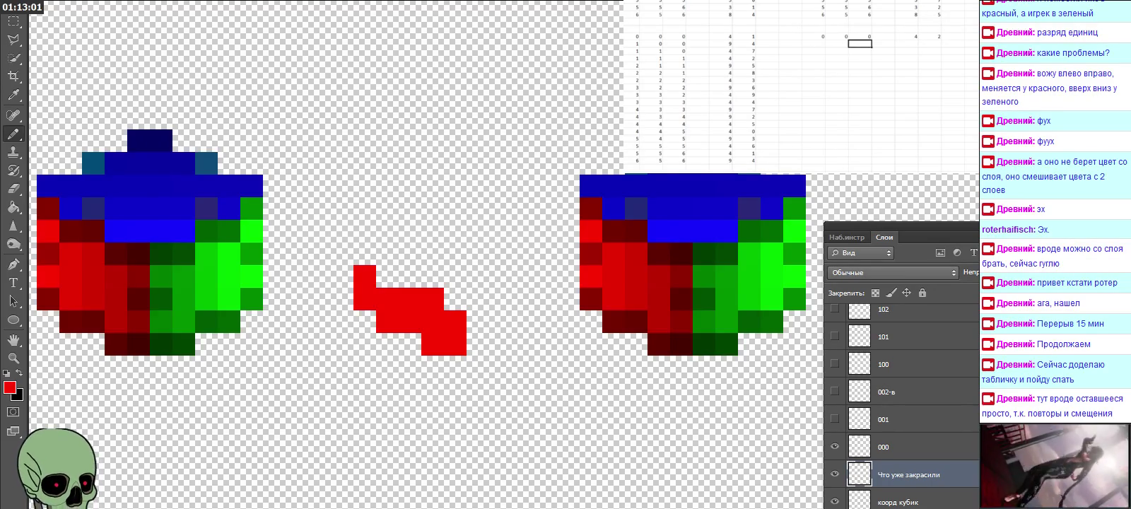
# Copy the value column, a small range and the coordinate columns into the new block.
pyautogui.moveTo(721, 58); pyautogui.dragTo(721, 161)
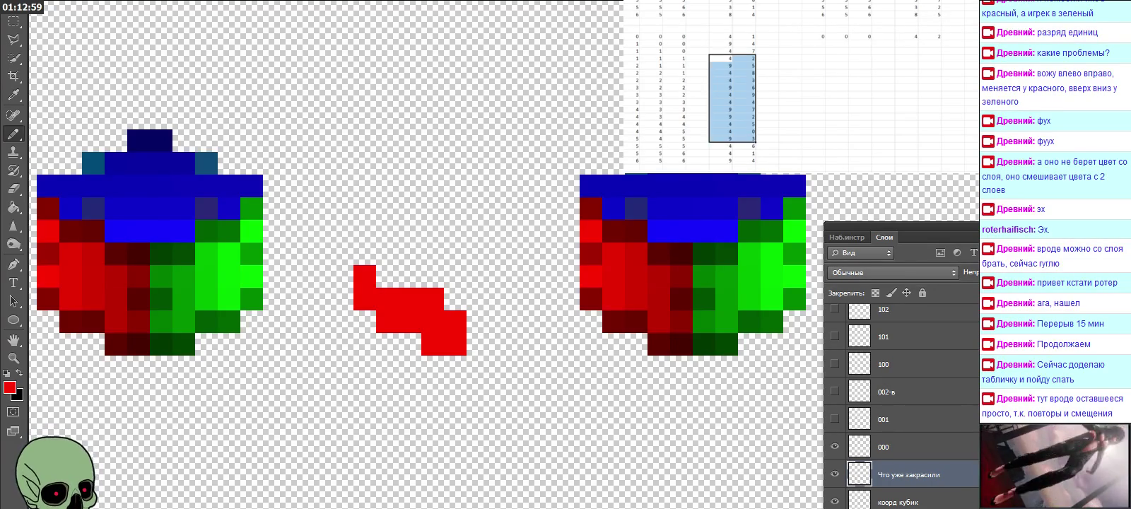
pyautogui.hotkey('ctrl', 'c')
pyautogui.click(906, 36)
pyautogui.hotkey('ctrl', 'v')
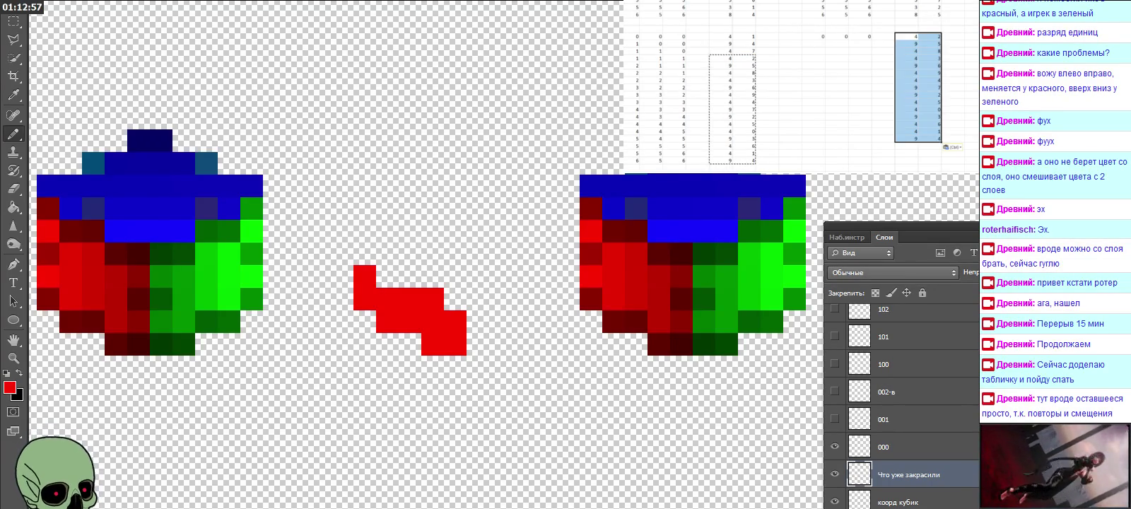
pyautogui.moveTo(721, 44); pyautogui.dragTo(744, 65)
pyautogui.hotkey('ctrl', 'c')
pyautogui.click(907, 147)
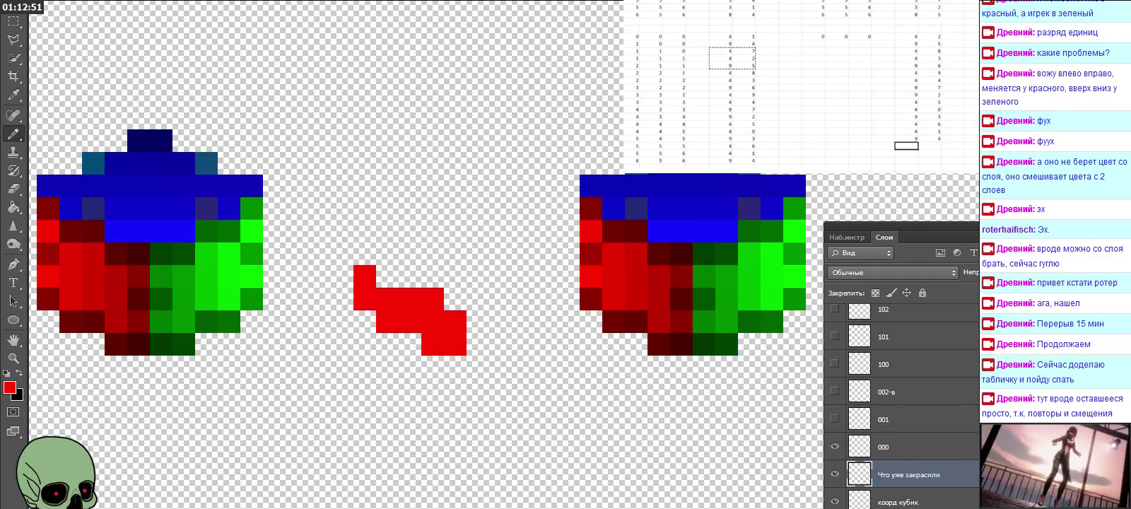
pyautogui.hotkey('ctrl', 'v')
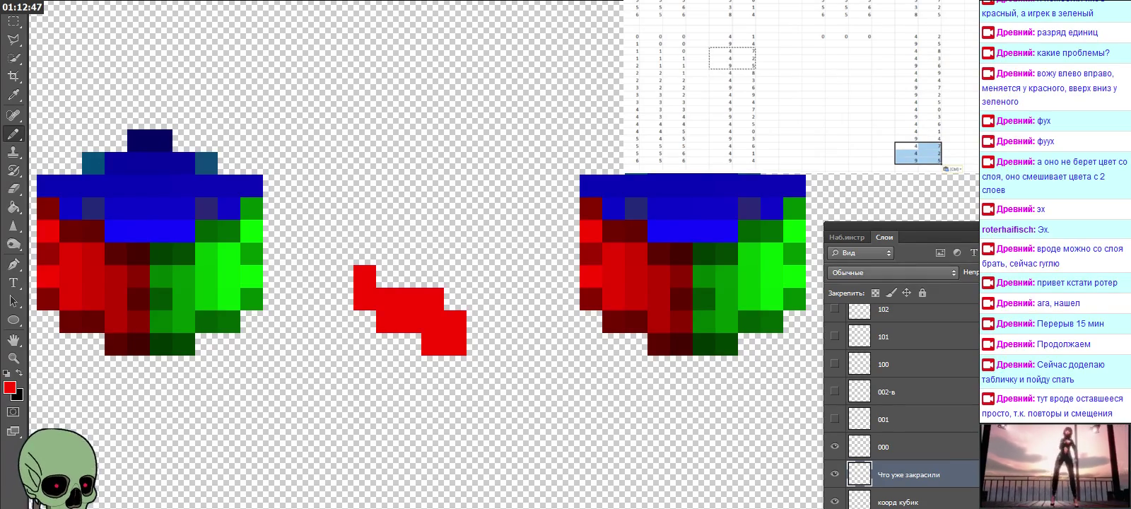
pyautogui.moveTo(629, 56)
pyautogui.mouseDown()
pyautogui.moveTo(682, 134)
pyautogui.moveTo(682, 161)
pyautogui.mouseUp()
pyautogui.hotkey('ctrl', 'c')
pyautogui.click(813, 37)
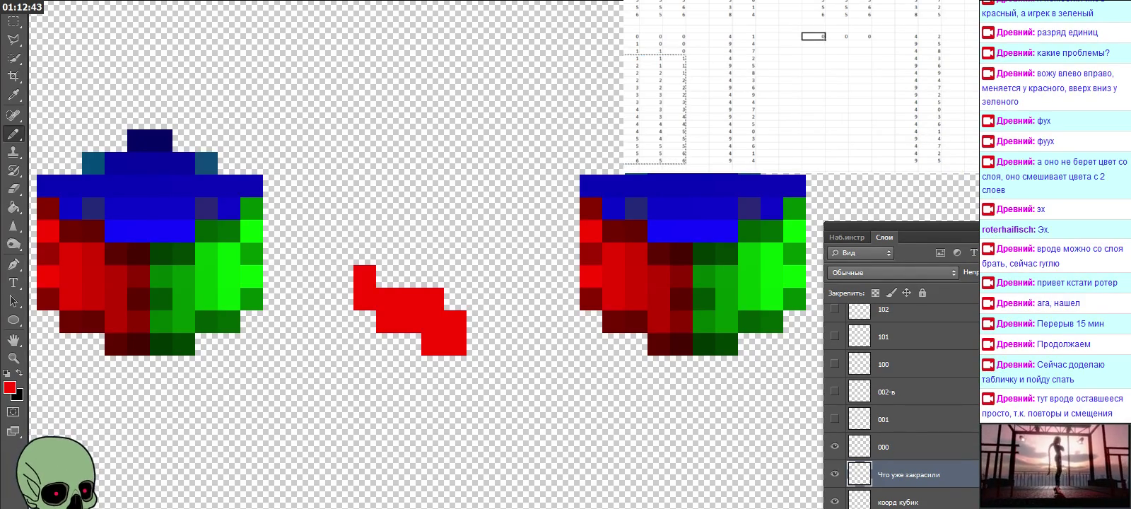
pyautogui.hotkey('ctrl', 'v')
# Enter an = formula pointing left, then fill it across three columns (Ctrl+R) and down (Ctrl+D).
pyautogui.hscroll(3, 799, 85)
pyautogui.click(884, 36)
pyautogui.write('=')
pyautogui.press('Left')
pyautogui.press('Left')
pyautogui.press('Left')
pyautogui.press('Left')
pyautogui.press('Left')
pyautogui.press('Return')
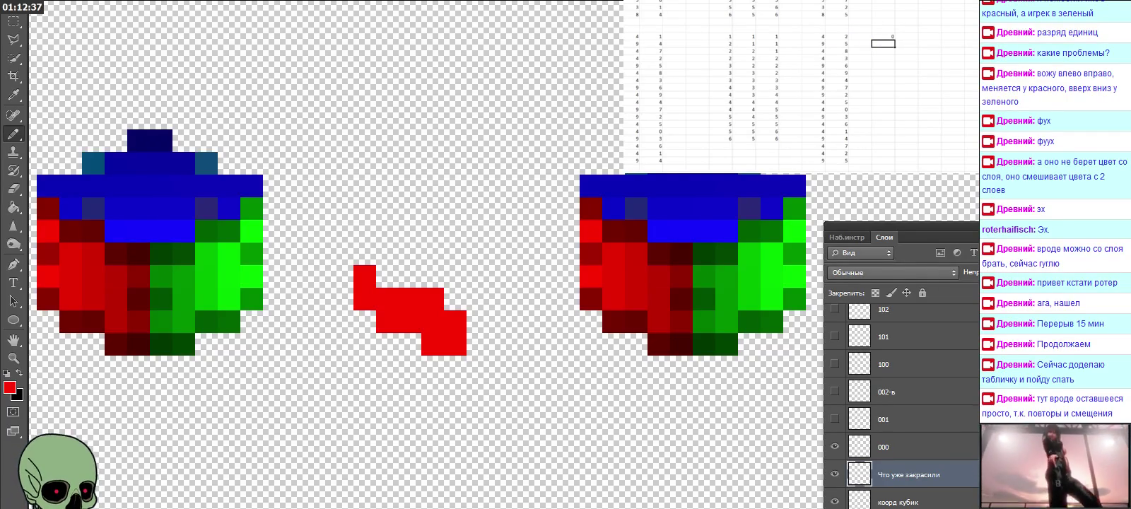
pyautogui.hotkey('shift', 'Right')
pyautogui.hotkey('shift', 'Right')
pyautogui.hotkey('ctrl', 'r')
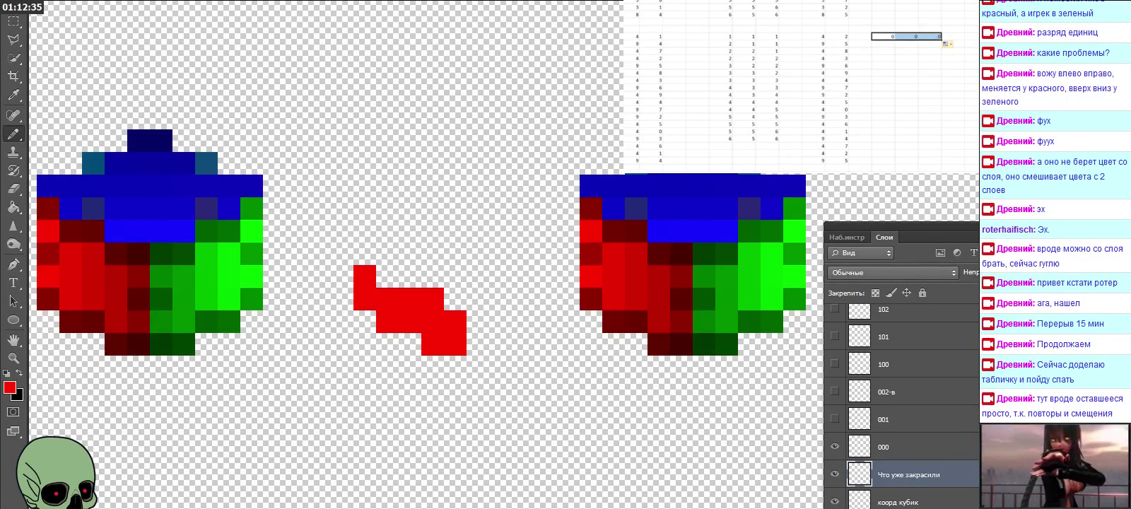
pyautogui.moveTo(919, 36); pyautogui.dragTo(919, 140)
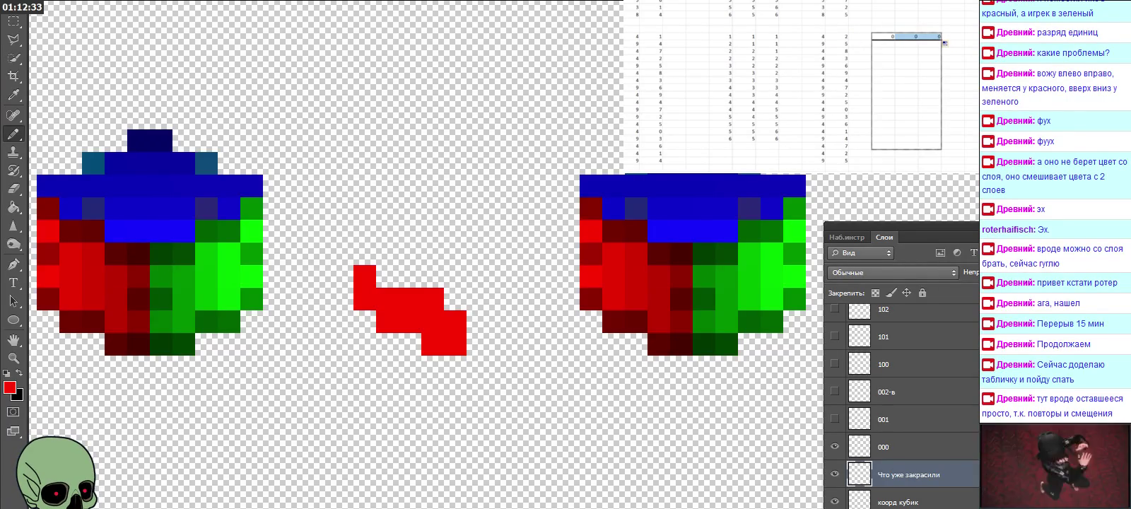
pyautogui.hotkey('ctrl', 'd')
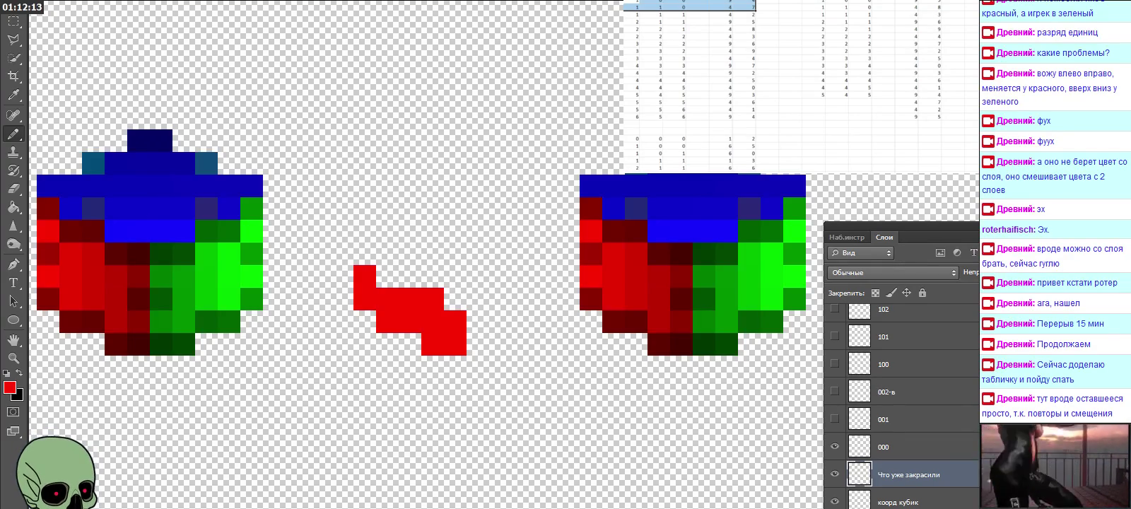
# Enter 5 and 5 in the next coordinate row.
pyautogui.click(814, 102)
pyautogui.write('5')
pyautogui.press('Tab')
pyautogui.write('5')
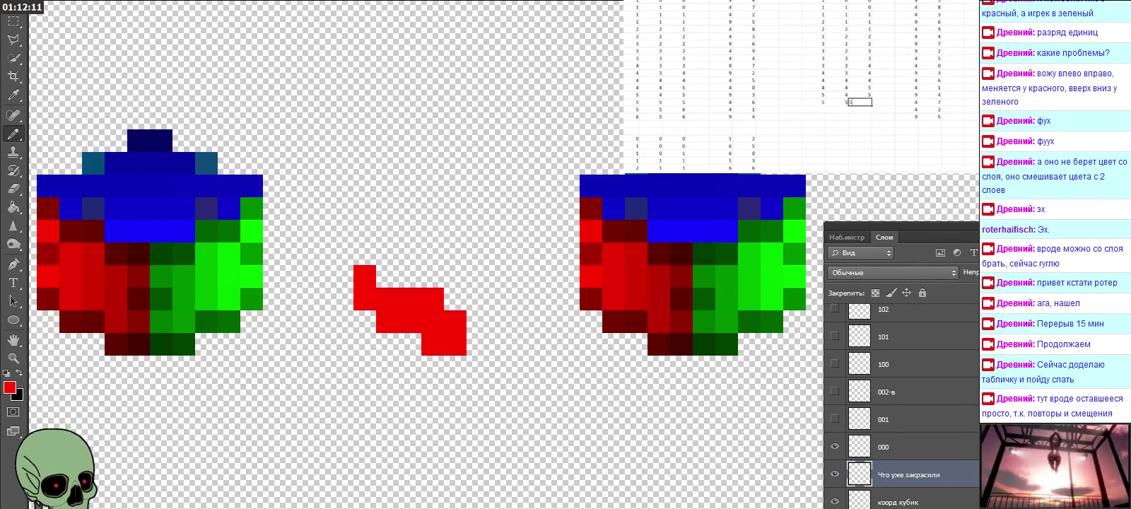
pyautogui.press('Return')
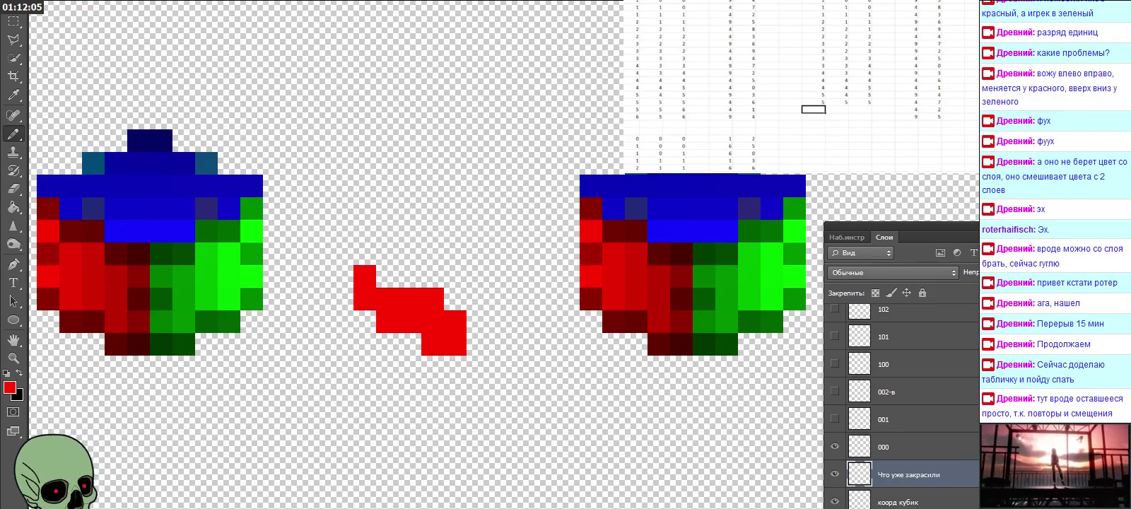
# Enter the following row as 5, 5, 6.
pyautogui.write('5')
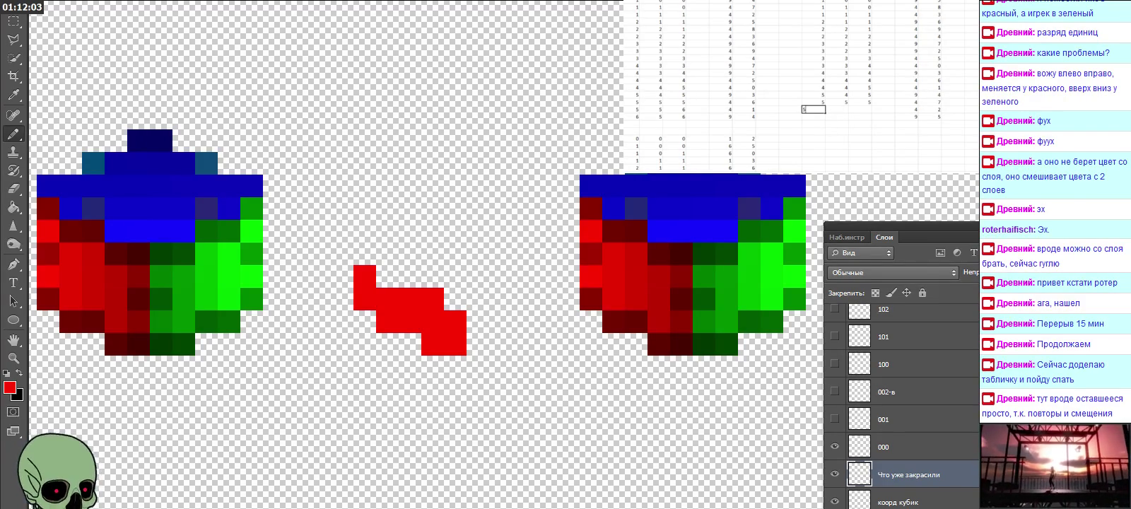
pyautogui.press('Tab')
pyautogui.write('5')
pyautogui.press('Tab')
pyautogui.write('6')
pyautogui.press('Return')
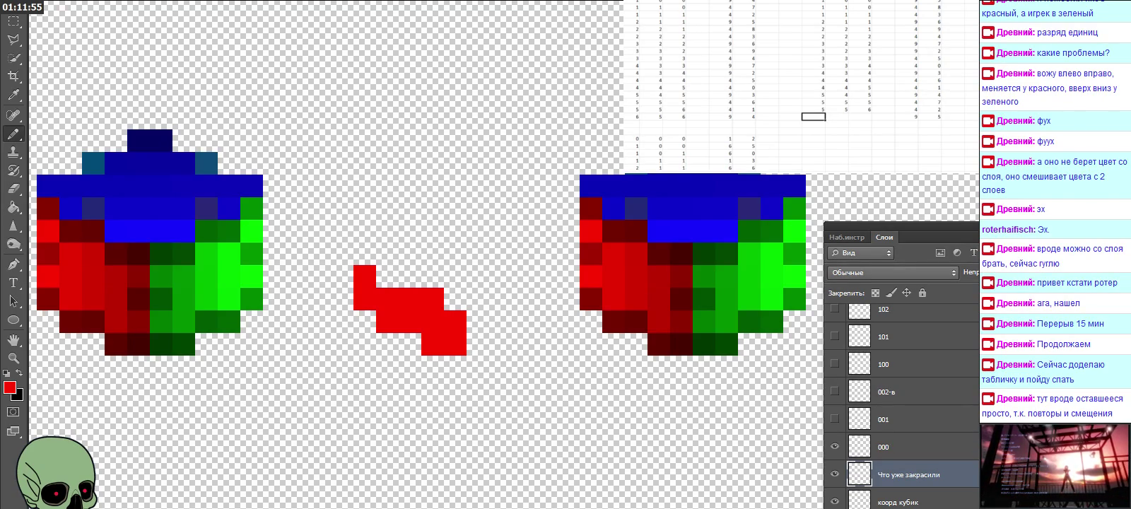
pyautogui.write('4')
pyautogui.click(837, 116)
pyautogui.click(860, 116)
pyautogui.click(860, 124)
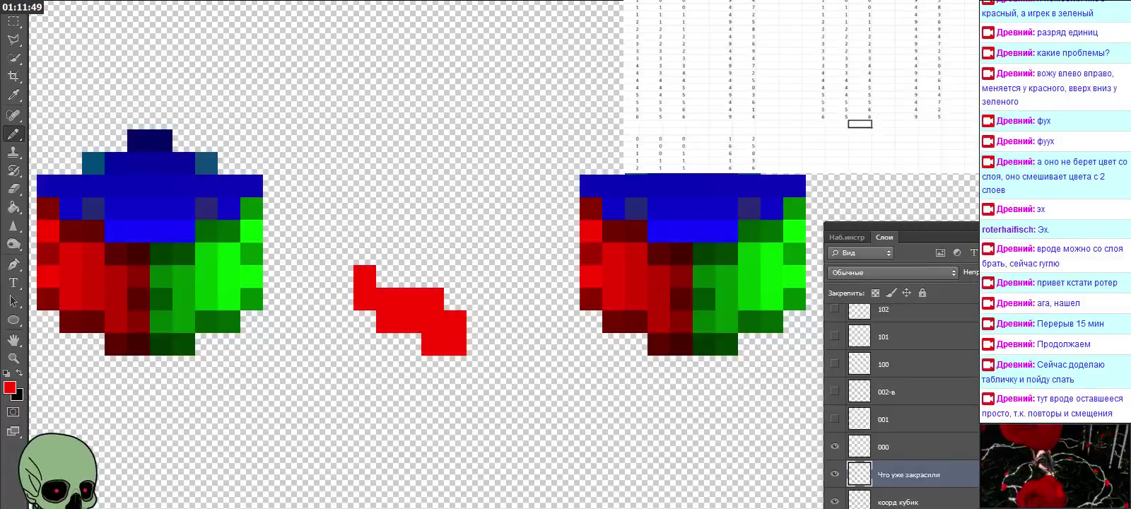
# Pencil in the missing red pixel of the middle shape and save, then return to the coordinate table.
pyautogui.click(480, 205)
pyautogui.click(454, 297)
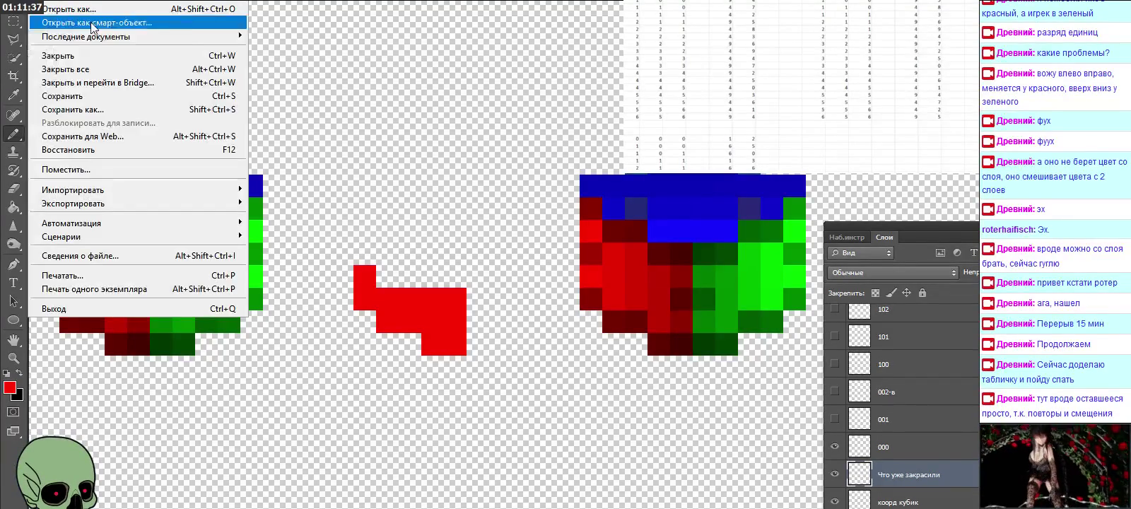
pyautogui.click(100, 97)
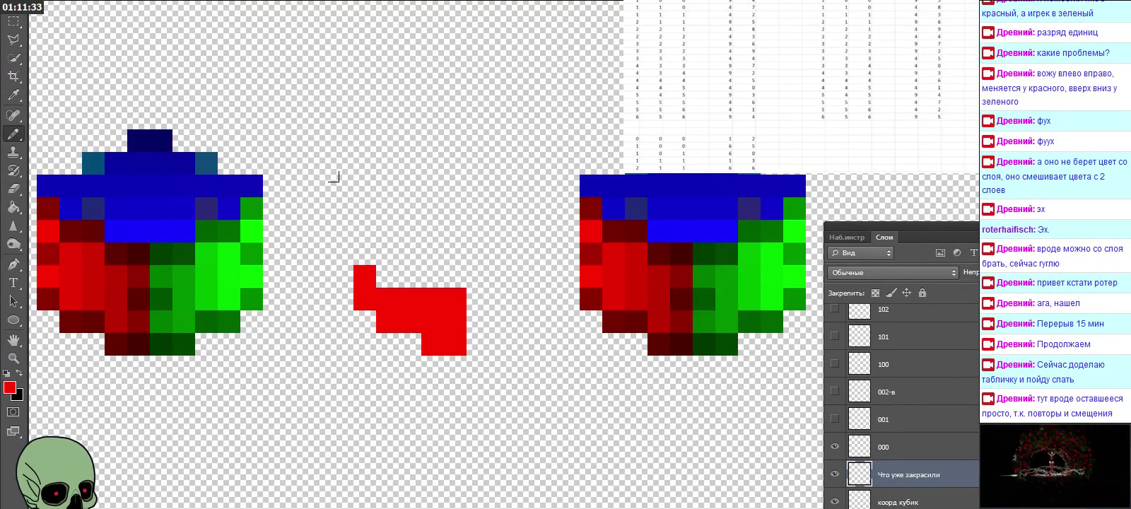
pyautogui.click(861, 123)
pyautogui.scroll(-3, 792, 85)
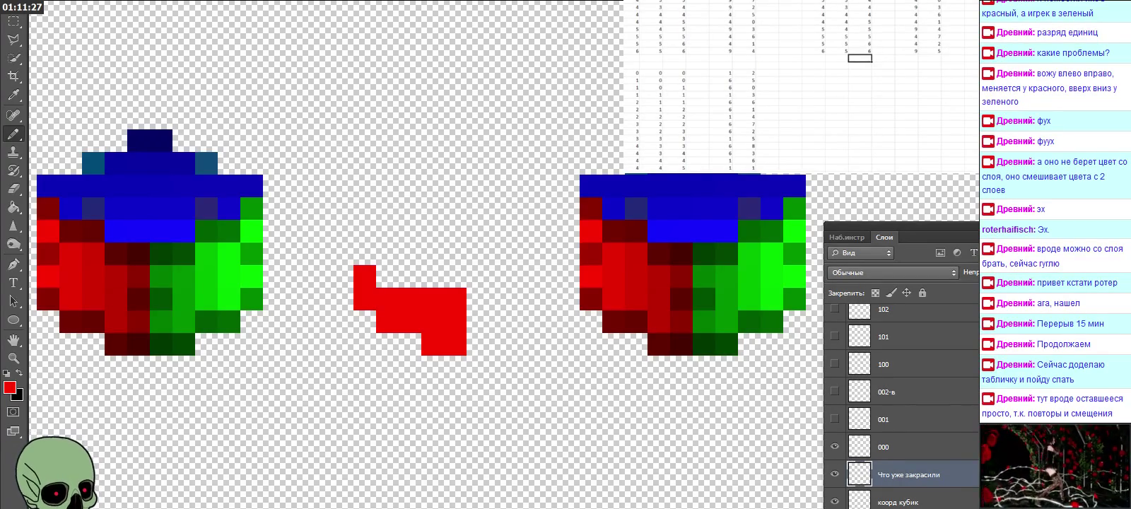
# Enter the value 1 in the new table block.
pyautogui.click(907, 73)
pyautogui.write('1')
pyautogui.press('Tab')
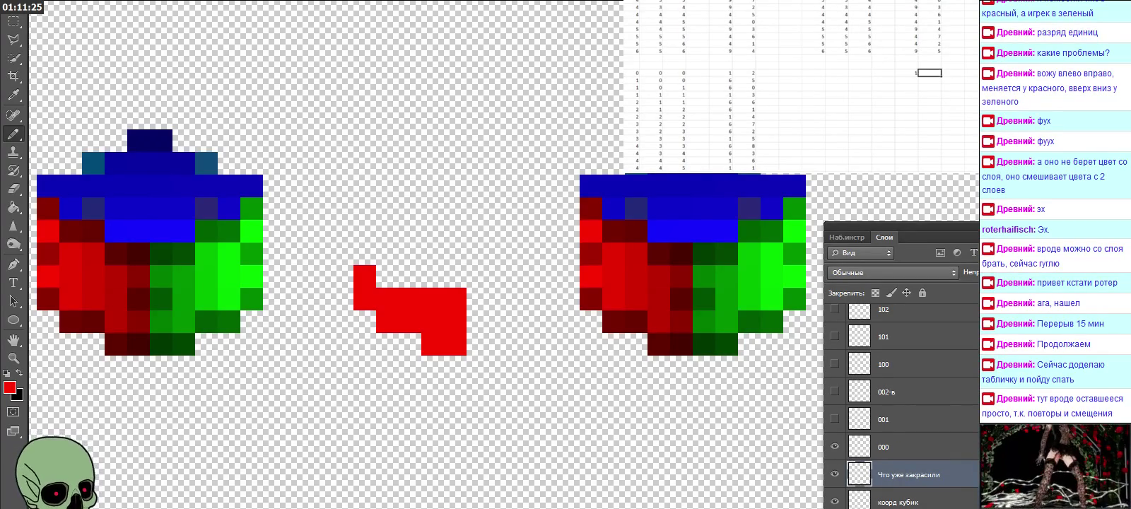
pyautogui.press('Return')
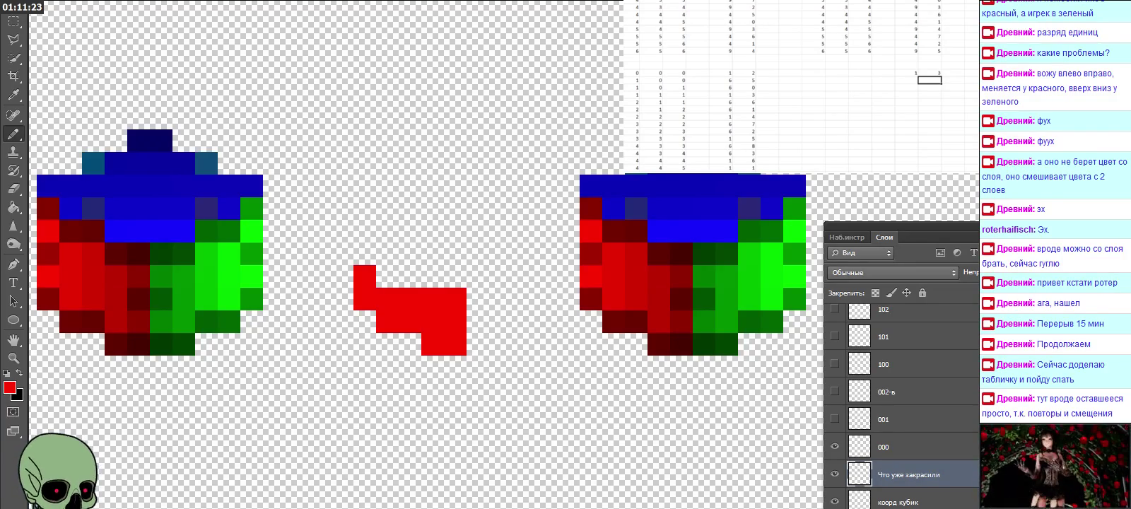
# Copy the coordinate block to its new spot and fill the 0 formula across the row.
pyautogui.moveTo(629, 94); pyautogui.dragTo(682, 173)
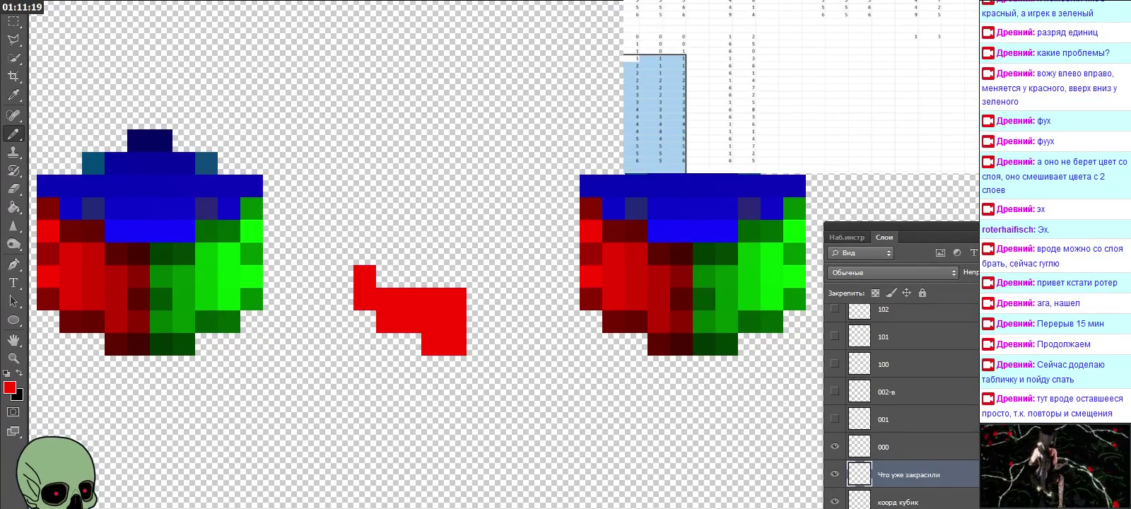
pyautogui.hotkey('ctrl', 'c')
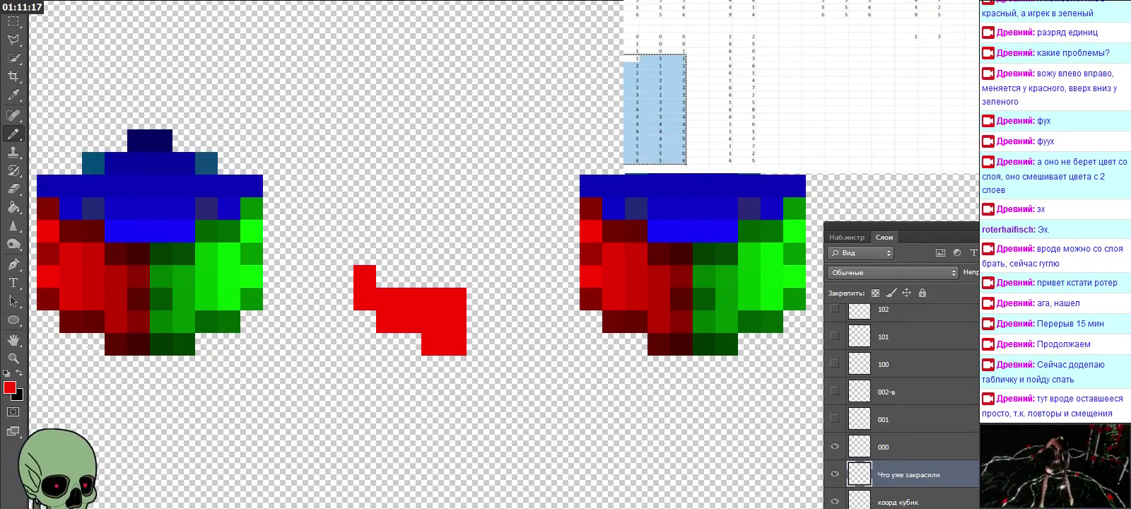
pyautogui.click(970, 36)
pyautogui.click(813, 36)
pyautogui.hotkey('ctrl', 'v')
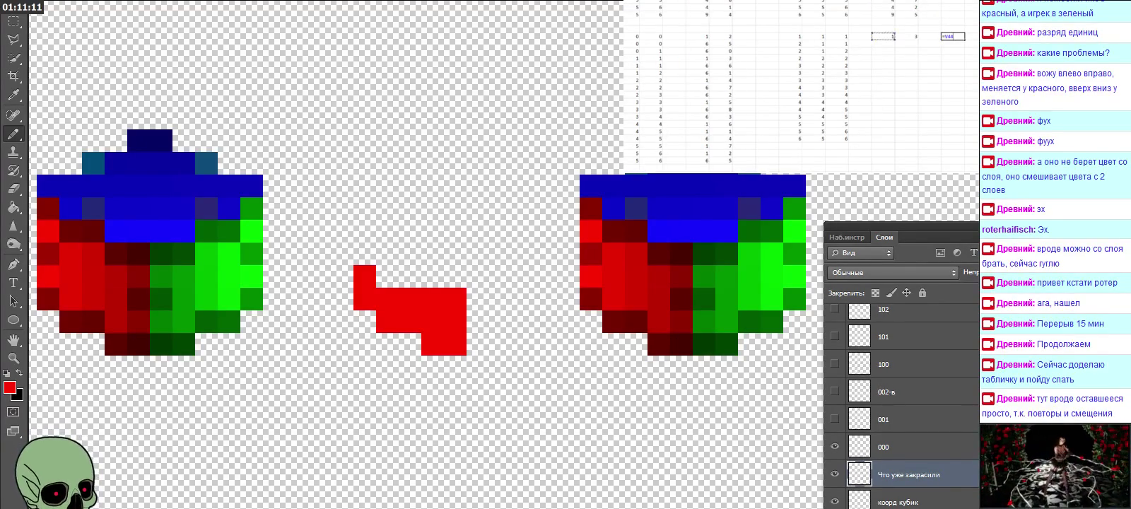
pyautogui.press('Return')
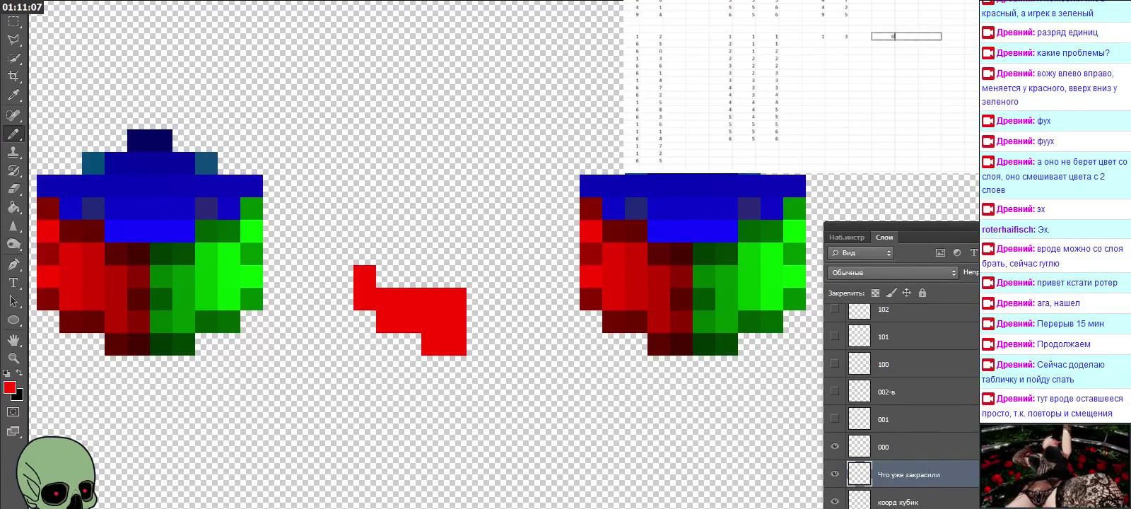
pyautogui.moveTo(895, 40)
pyautogui.mouseDown()
pyautogui.moveTo(940, 40)
pyautogui.moveTo(941, 142)
pyautogui.mouseUp()
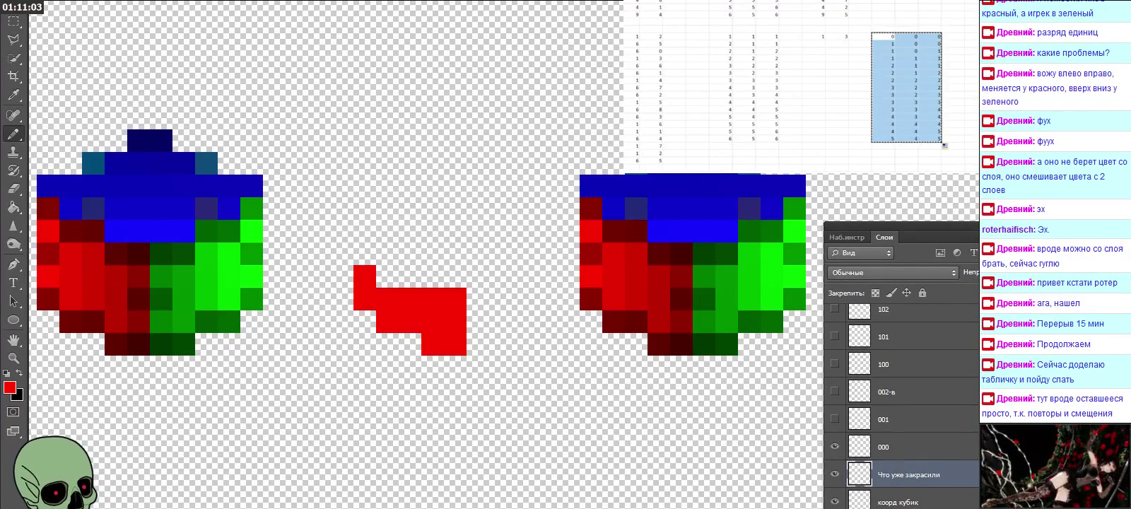
# Paste into the left coordinate block, clear the right-hand block, and recopy the left column.
pyautogui.moveTo(730, 36); pyautogui.dragTo(776, 138)
pyautogui.hotkey('ctrl', 'v')
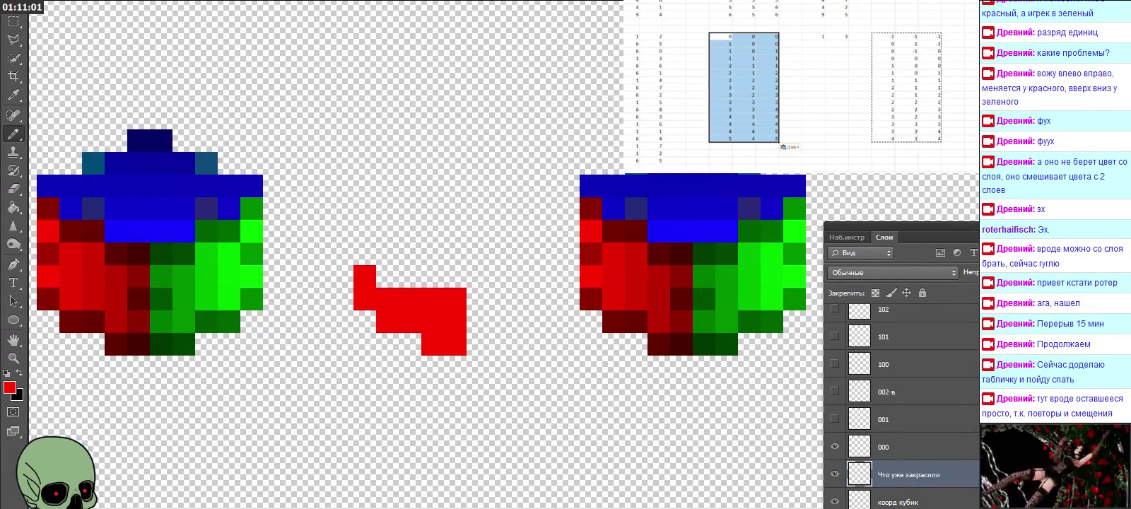
pyautogui.moveTo(892, 36); pyautogui.dragTo(940, 139)
pyautogui.hotkey('ctrl', 'c')
pyautogui.press('Delete')
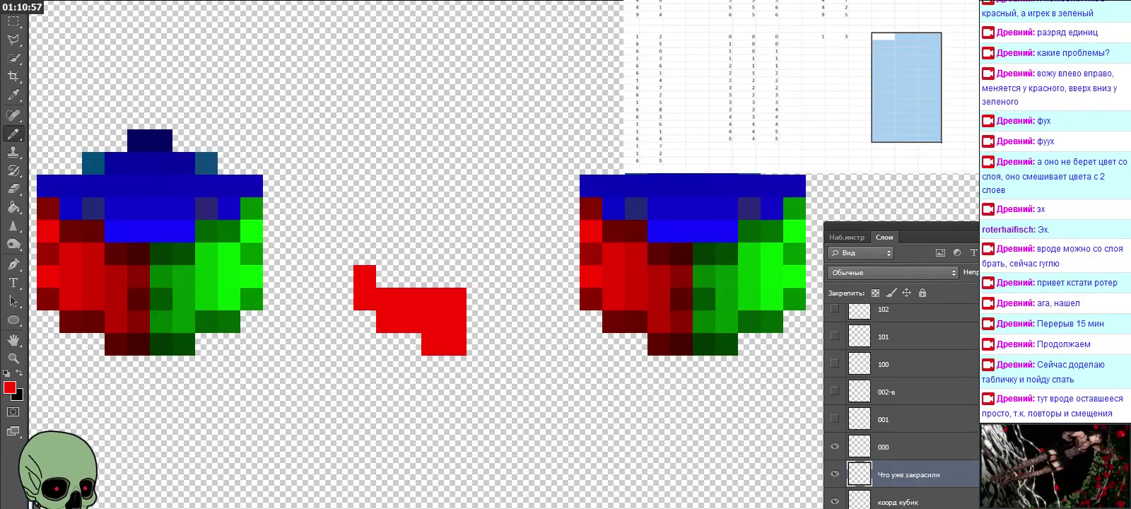
pyautogui.moveTo(642, 53); pyautogui.dragTo(645, 164)
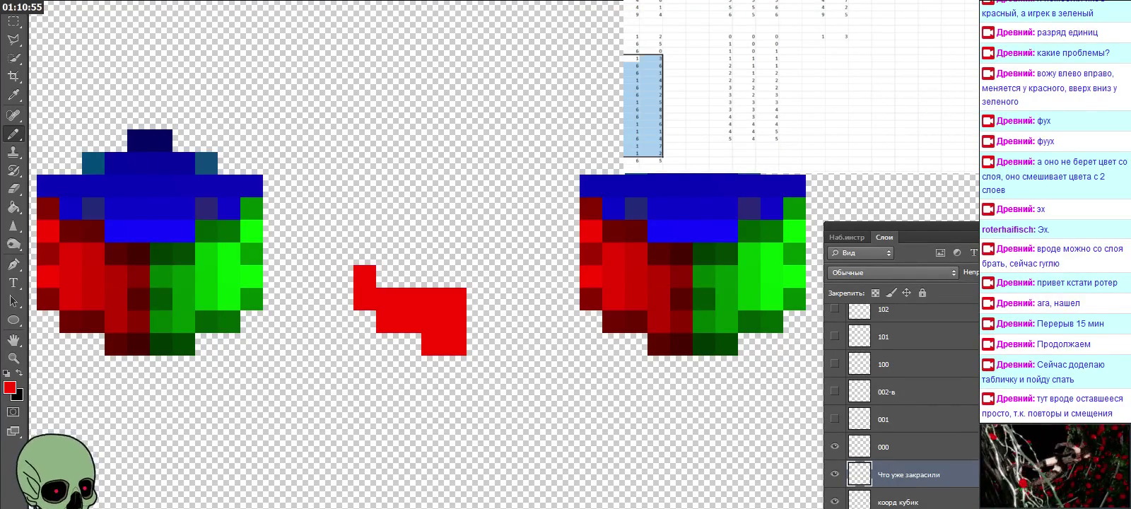
pyautogui.hotkey('ctrl', 'c')
pyautogui.click(813, 36)
pyautogui.hotkey('ctrl', 'v')
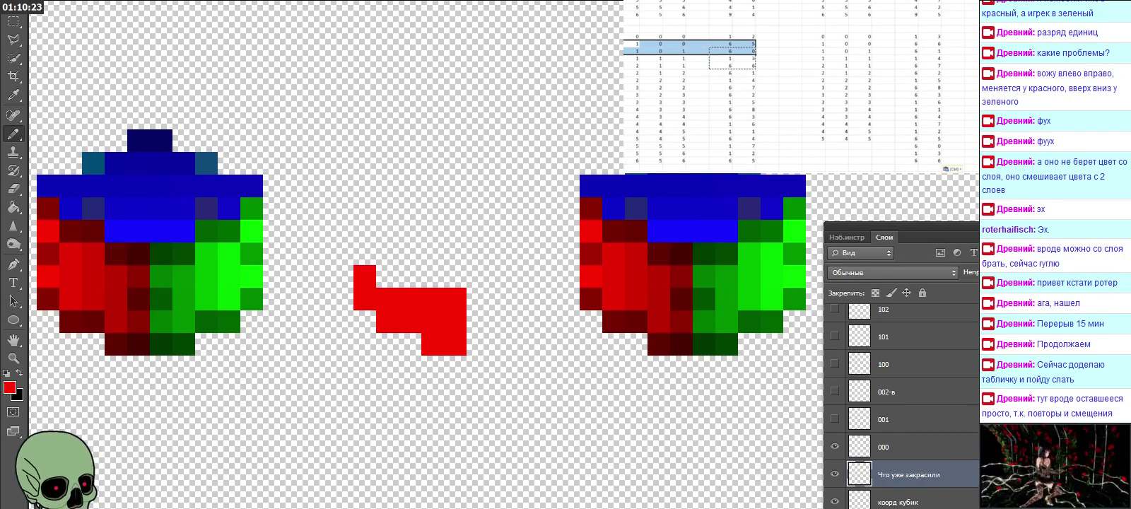
# Enter 4 and 6 in the bottom rows and pencil a red pixel at the shape's top.
pyautogui.click(814, 145)
pyautogui.press('Tab')
pyautogui.press('Tab')
pyautogui.write('4')
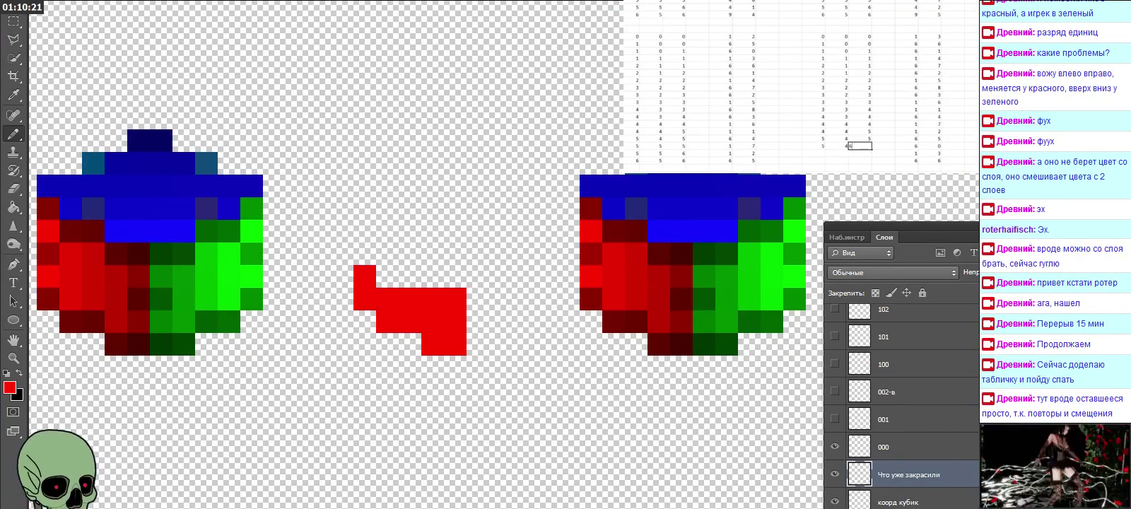
pyautogui.press('Return')
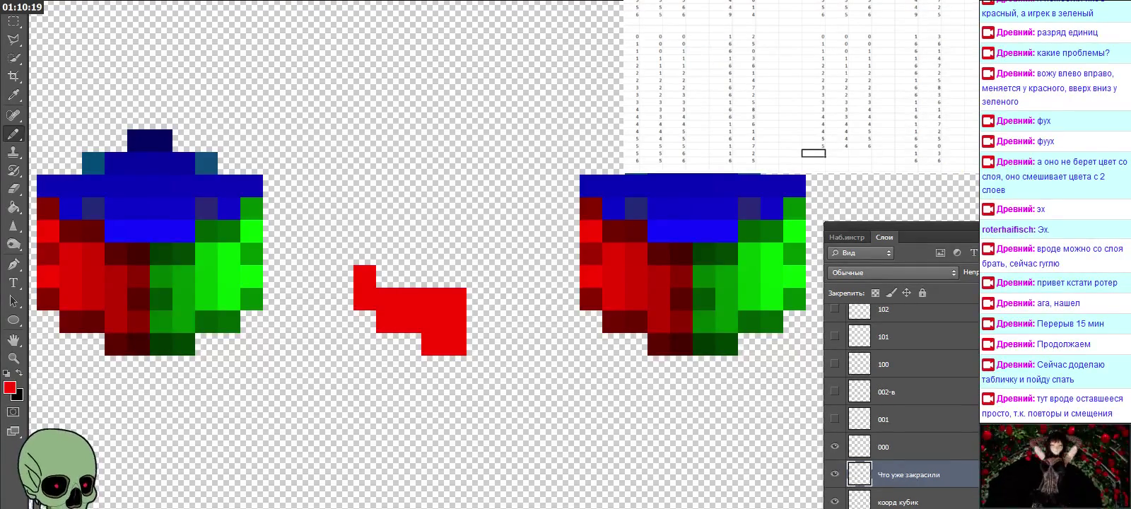
pyautogui.moveTo(629, 51); pyautogui.dragTo(749, 58)
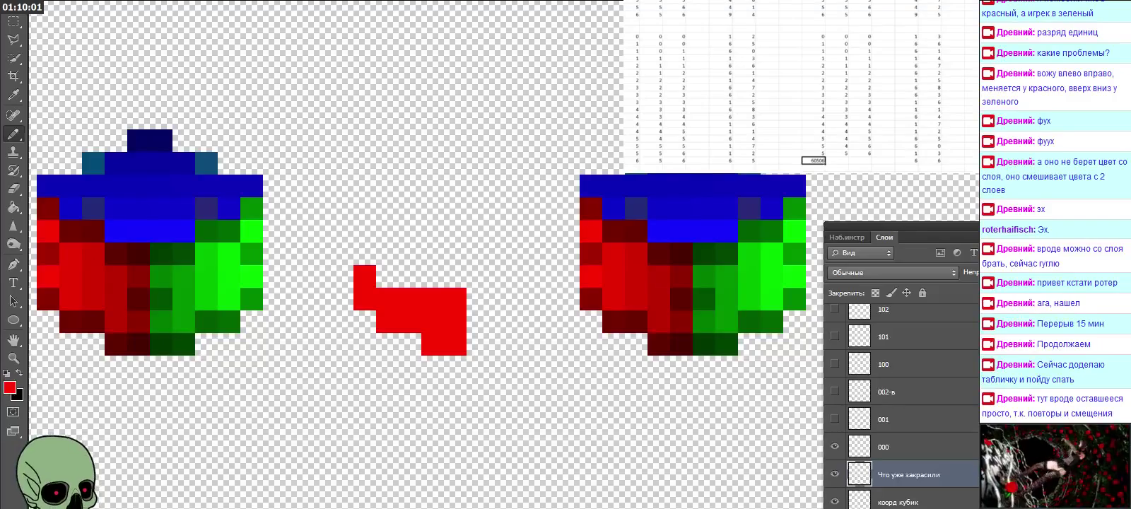
pyautogui.write('6')
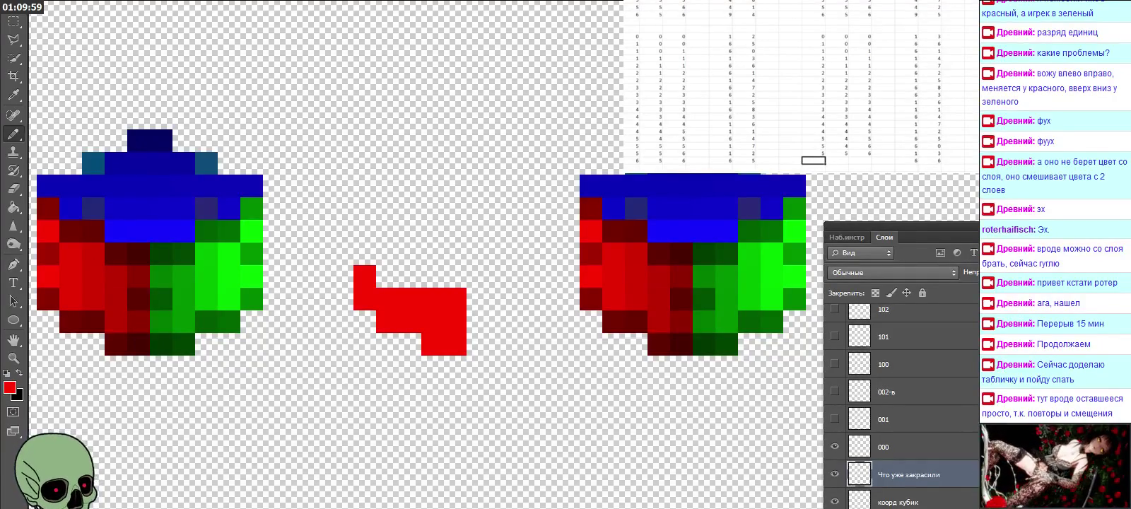
pyautogui.press('Tab')
pyautogui.press('Tab')
pyautogui.press('Tab')
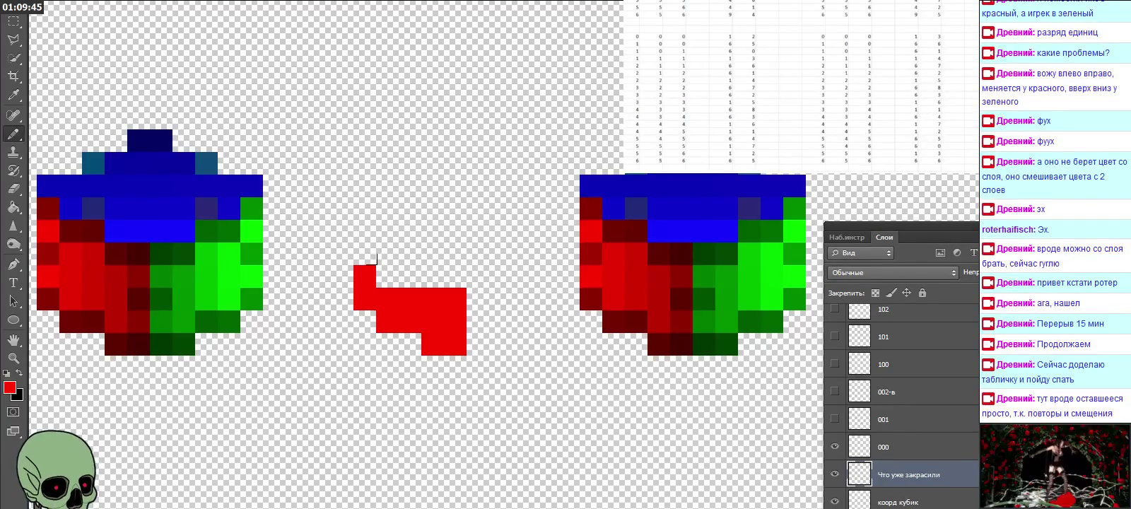
pyautogui.click(385, 275)
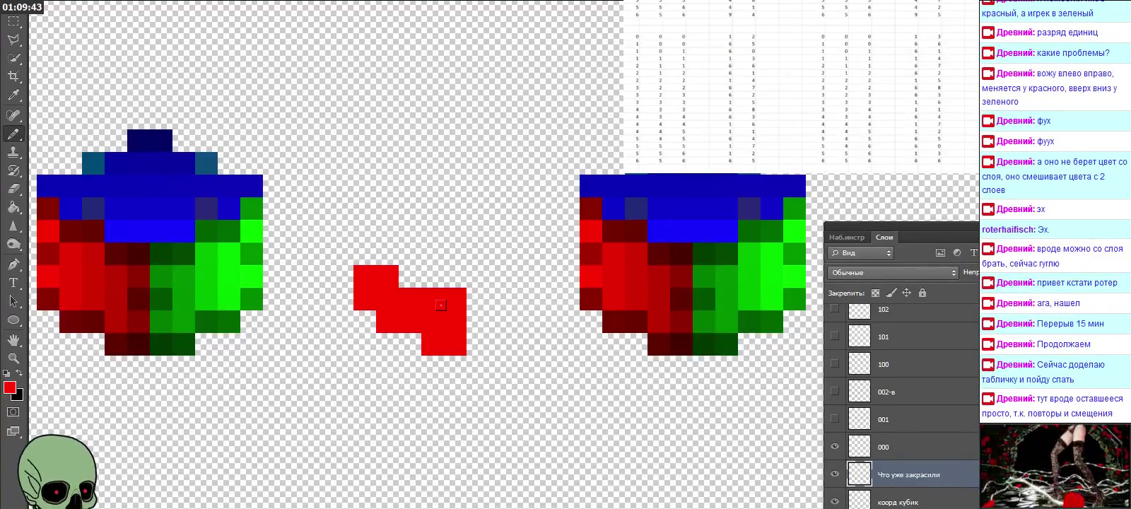
# Type 23 into the next coordinate cell and return to the first column.
pyautogui.click(883, 29)
pyautogui.click(906, 51)
pyautogui.write('23')
pyautogui.press('Tab')
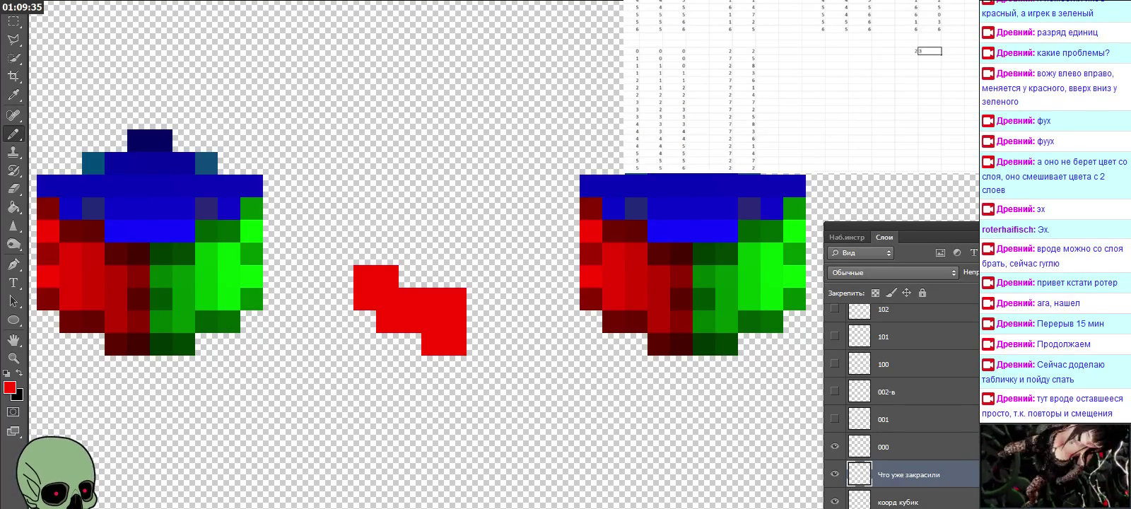
pyautogui.click(907, 51)
pyautogui.press('Left')
pyautogui.press('Left')
pyautogui.press('Left')
pyautogui.press('Left')
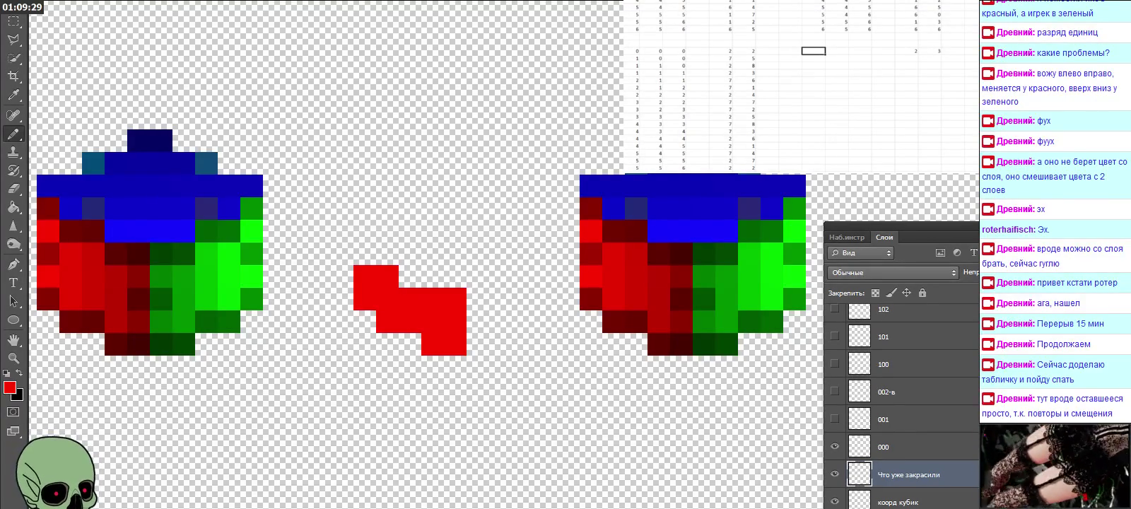
# Copy the three coordinate columns and paste them into the destination block.
pyautogui.moveTo(637, 70); pyautogui.dragTo(680, 170)
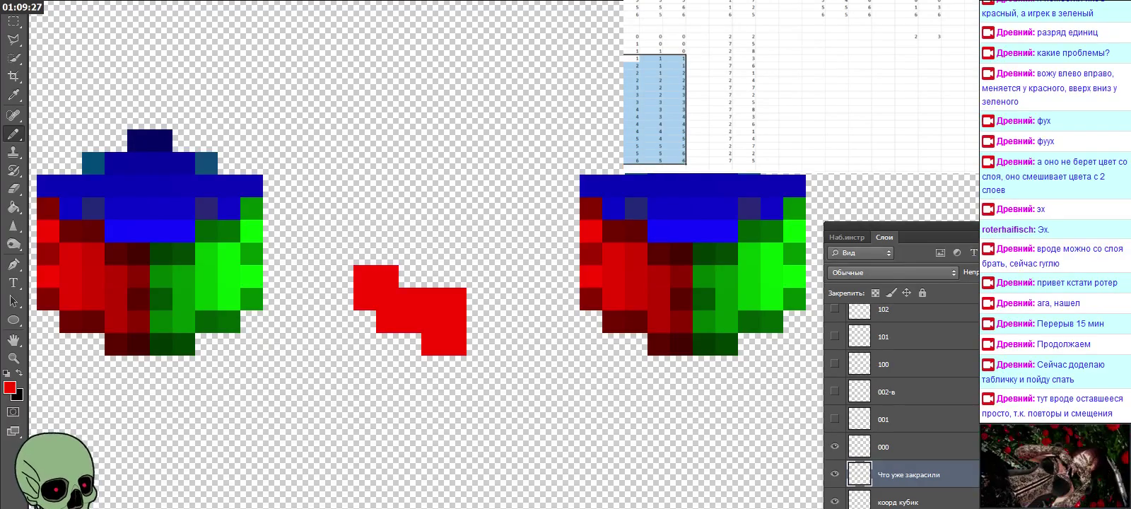
pyautogui.hotkey('ctrl', 'c')
pyautogui.click(971, 35)
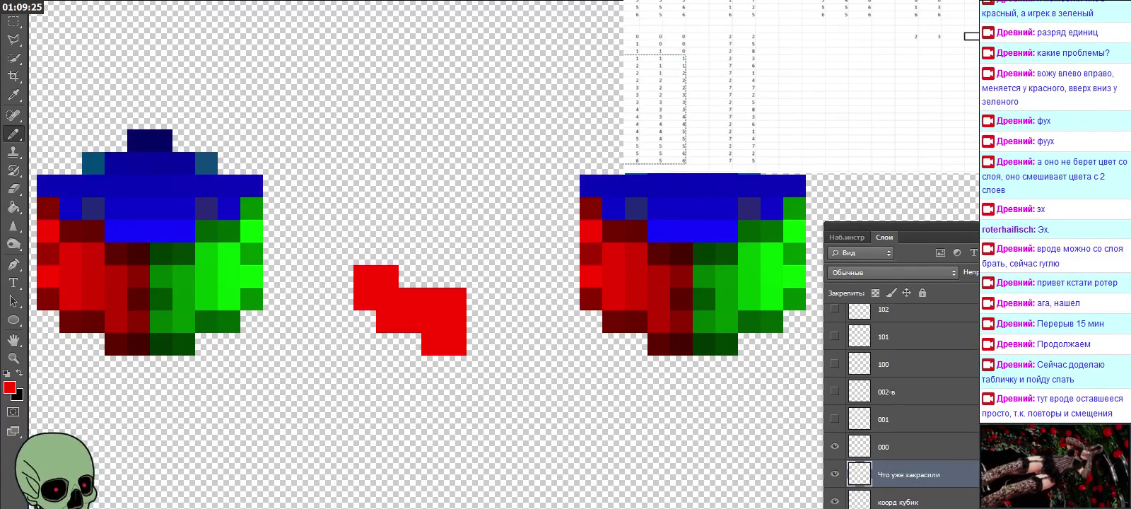
pyautogui.hotkey('ctrl', 'v')
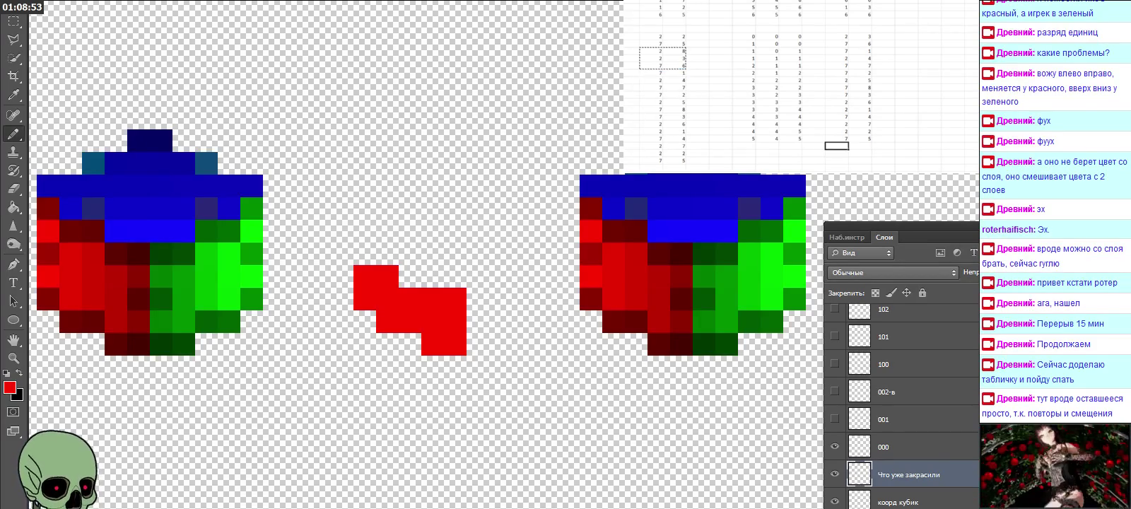
pyautogui.hotkey('ctrl', 'v')
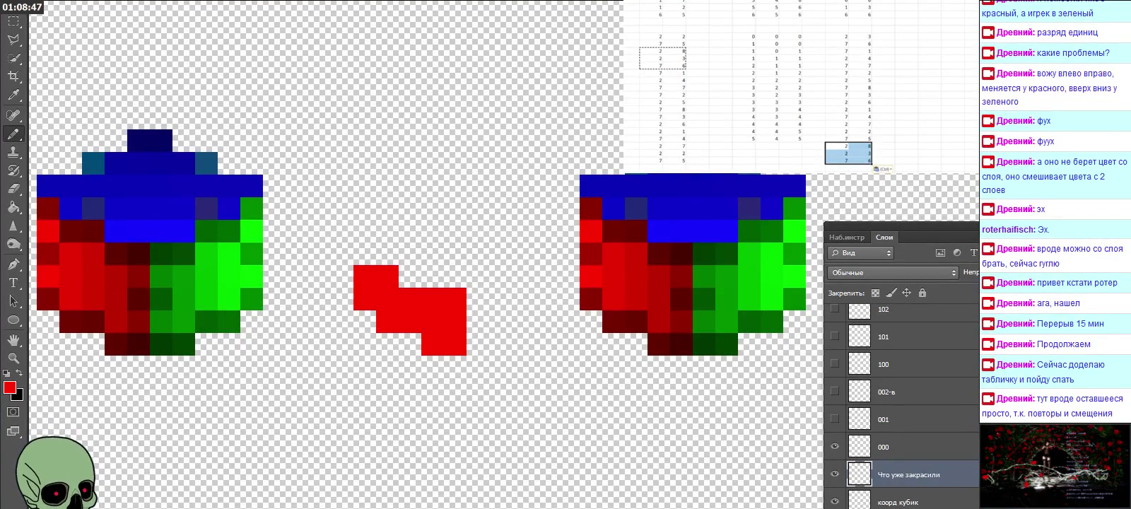
pyautogui.hscroll(-3, 791, 85)
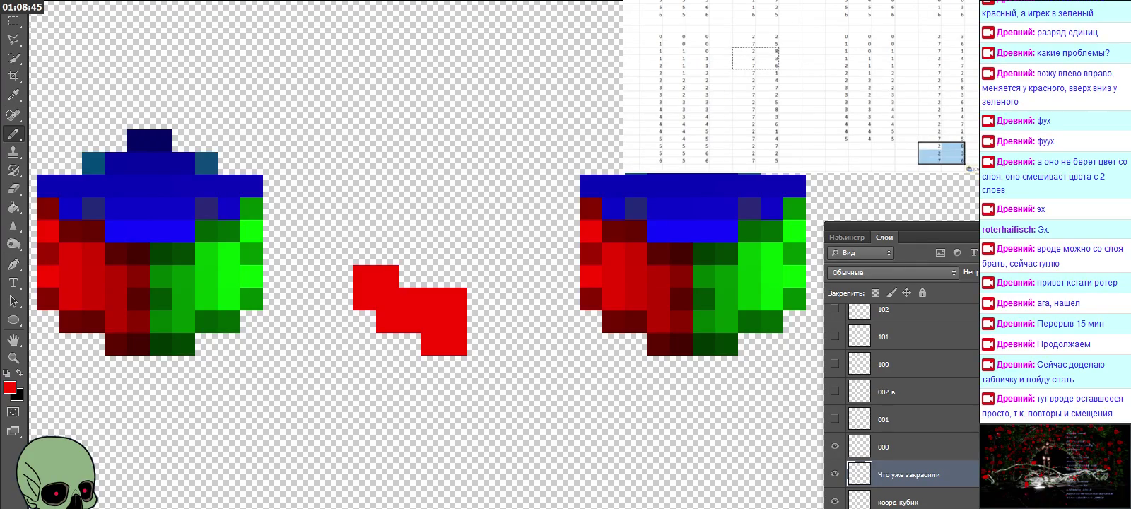
pyautogui.moveTo(650, 47); pyautogui.dragTo(771, 48)
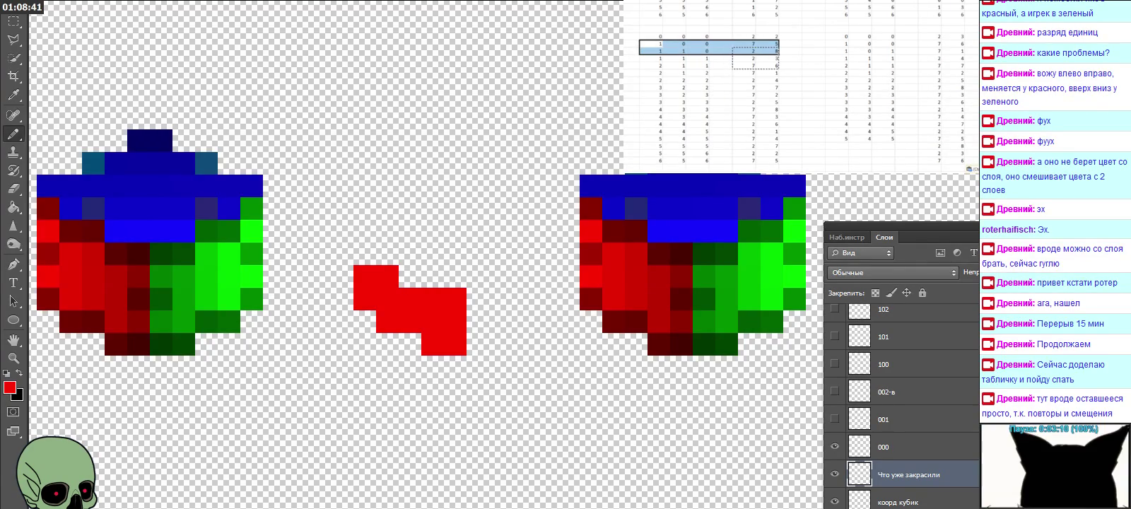
# Fill the bottom-row cells with 5 and 6, then pencil a red pixel extending the shape's top rightward.
pyautogui.click(837, 145)
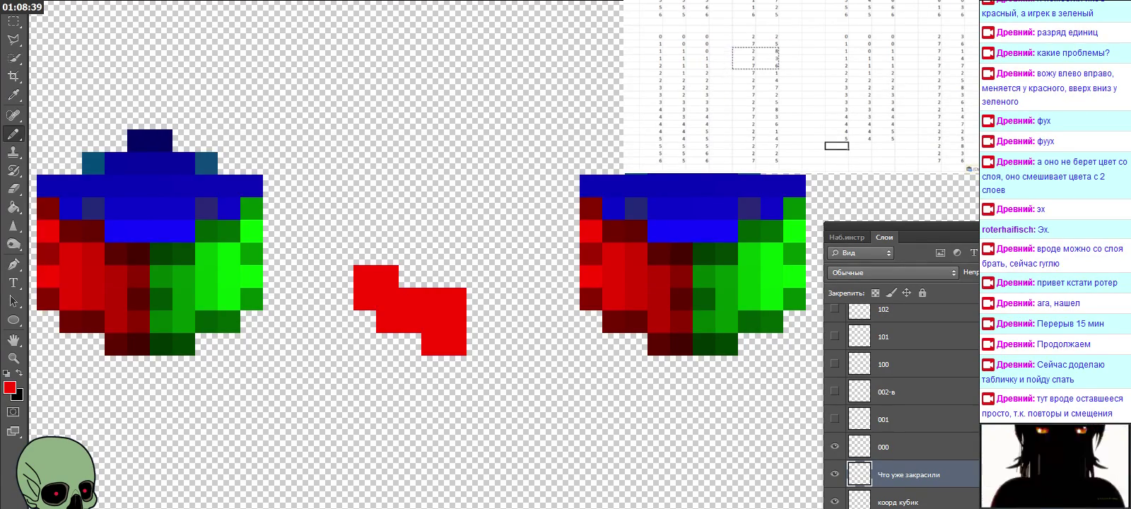
pyautogui.write('5')
pyautogui.write('5')
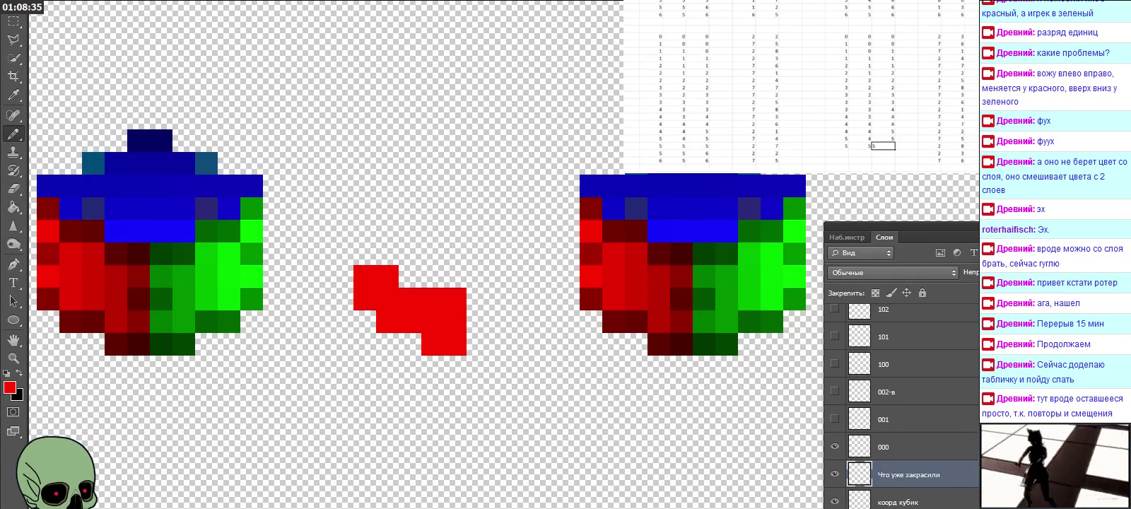
pyautogui.press('Return')
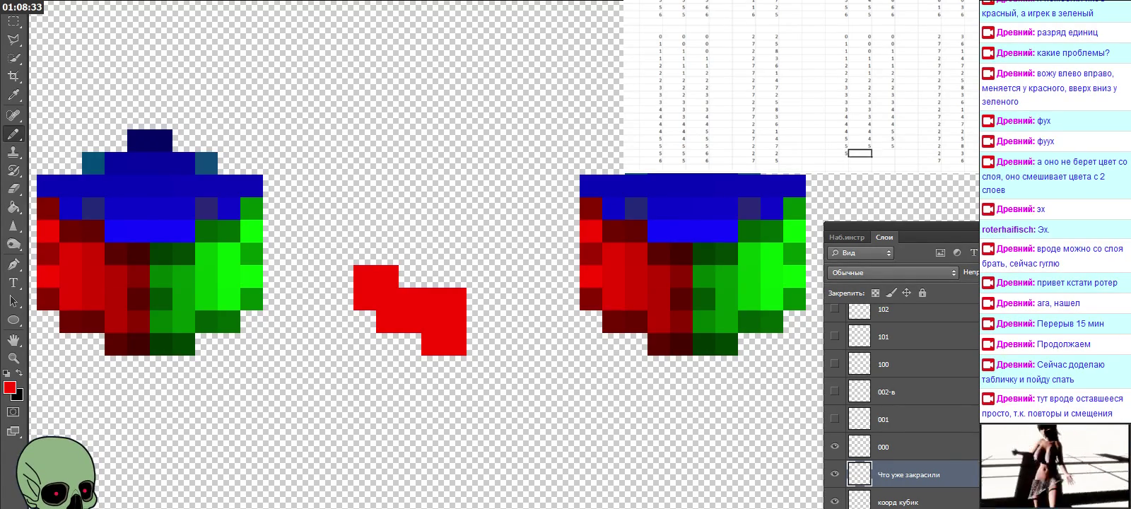
pyautogui.write('6')
pyautogui.press('Return')
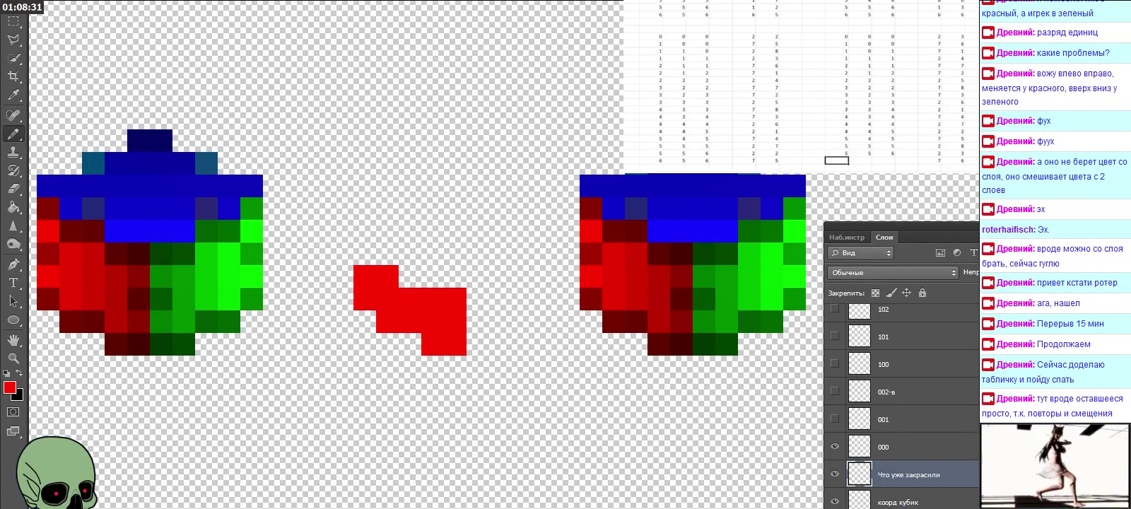
pyautogui.write('6')
pyautogui.press('Tab')
pyautogui.write('5')
pyautogui.press('Tab')
pyautogui.write('6')
pyautogui.press('Return')
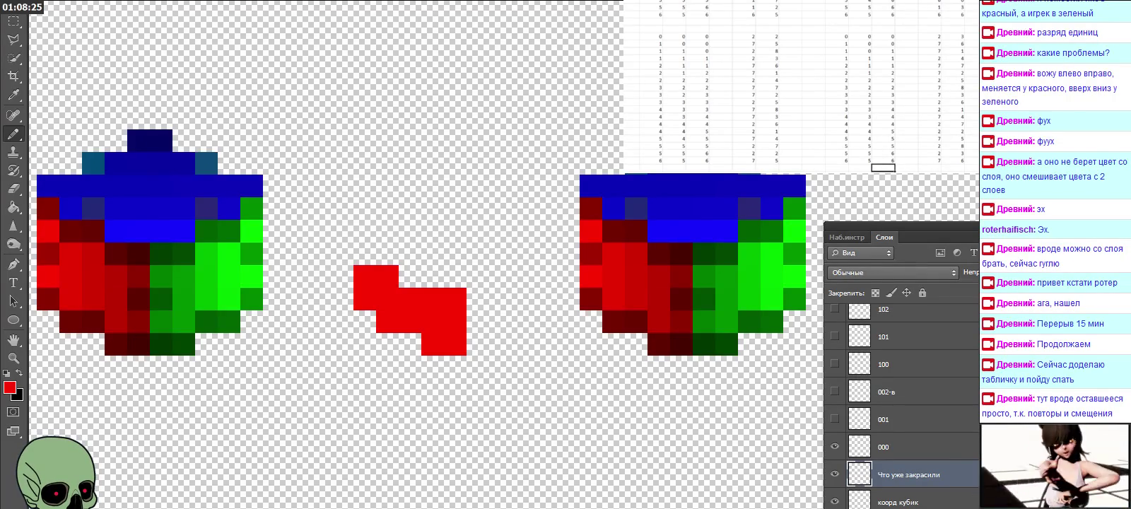
pyautogui.scroll(-3, 799, 85)
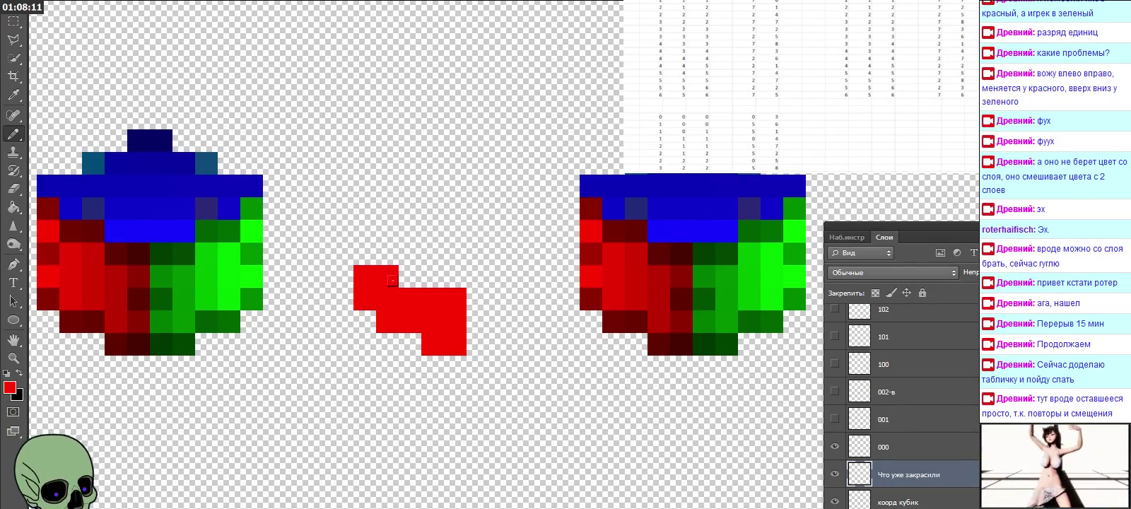
pyautogui.click(401, 270)
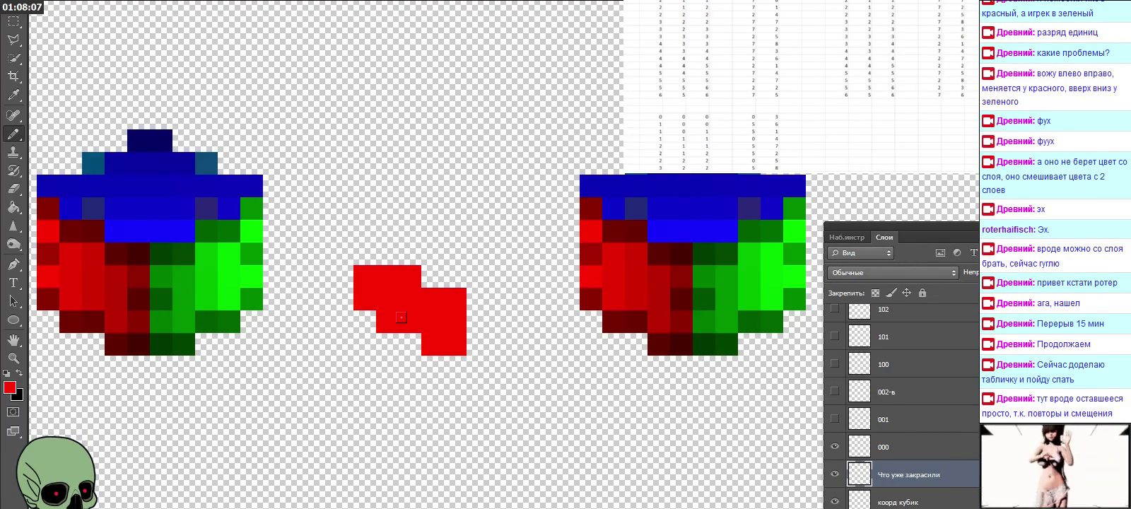
# Type 6 and 4 into adjacent coordinate cells and select the three-column block.
pyautogui.click(883, 102)
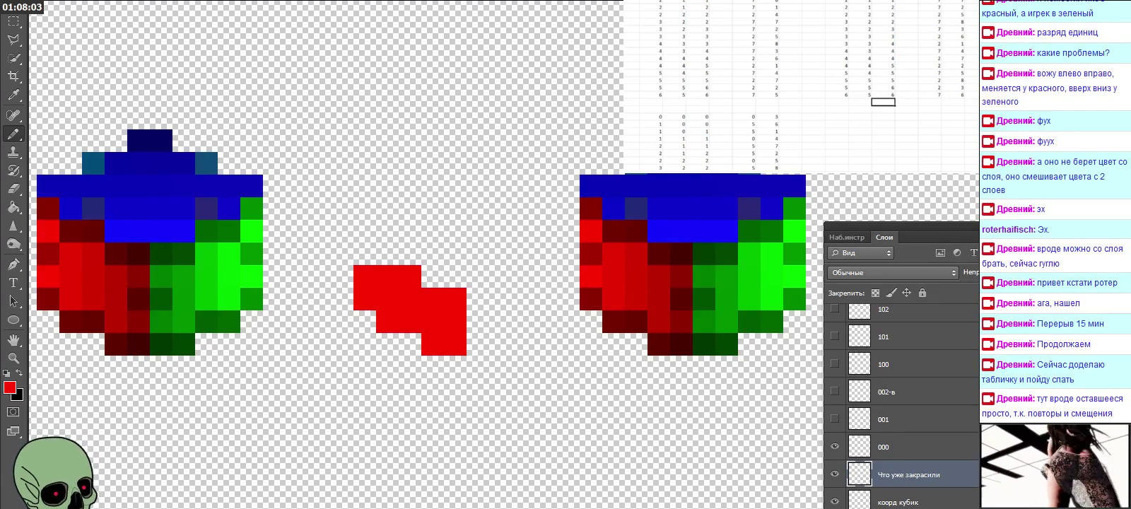
pyautogui.click(930, 116)
pyautogui.write('6')
pyautogui.press('Tab')
pyautogui.write('4')
pyautogui.press('Left')
pyautogui.press('Left')
pyautogui.press('Left')
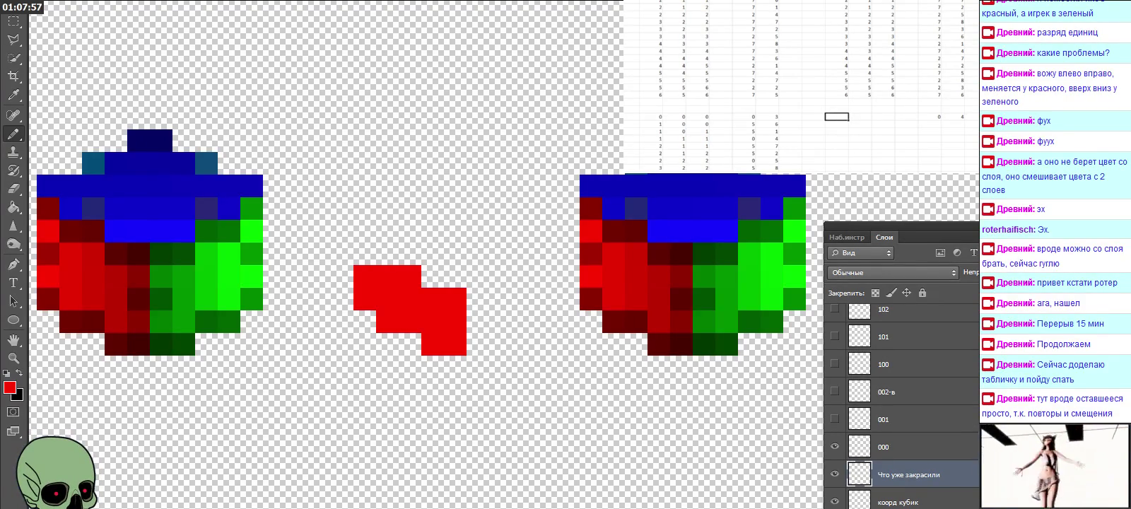
pyautogui.moveTo(649, 138); pyautogui.dragTo(699, 169)
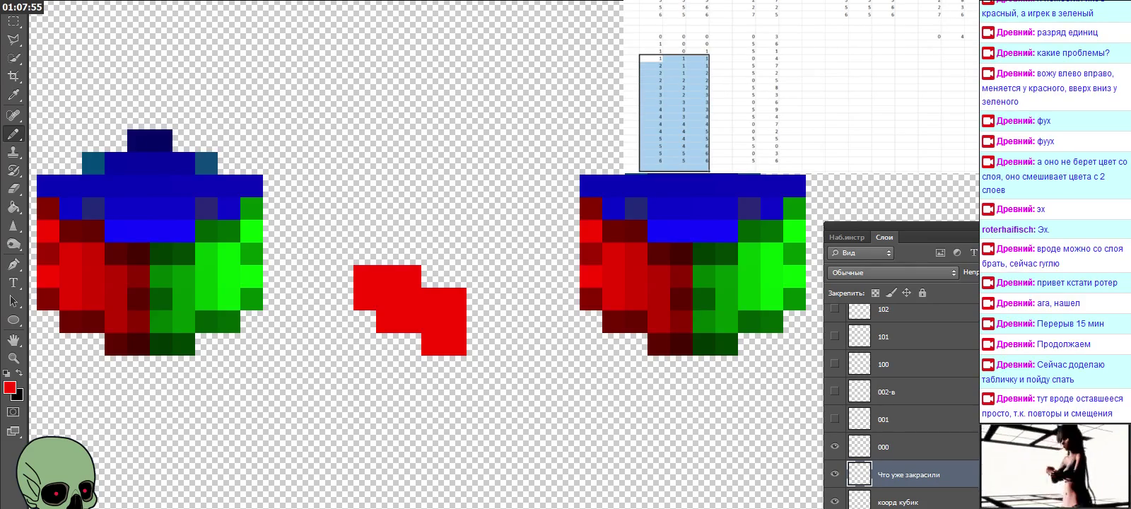
# Copy the coordinate block, a two-column range and a three-row block into their new positions.
pyautogui.hotkey('ctrl', 'c')
pyautogui.click(837, 36)
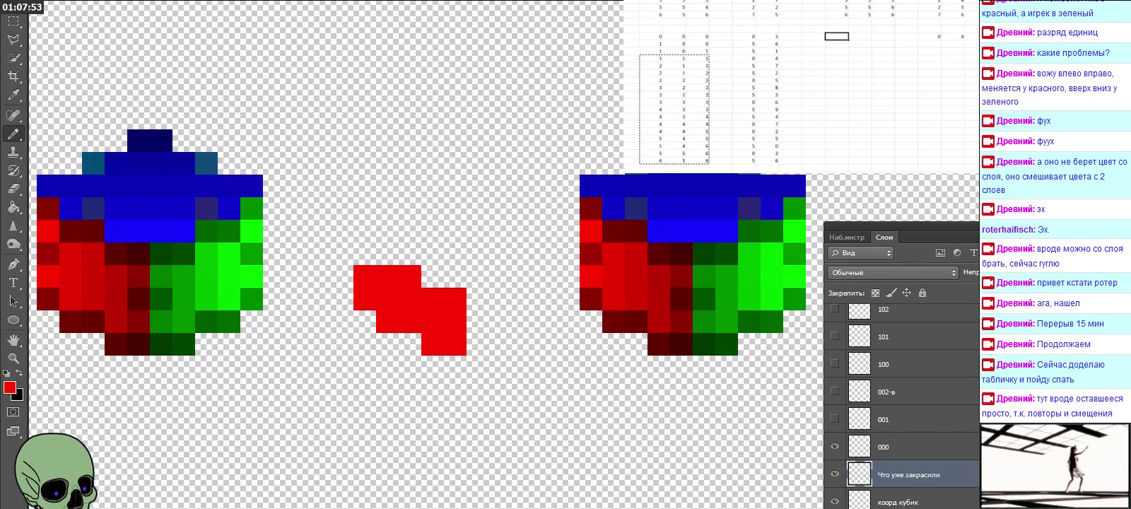
pyautogui.hotkey('ctrl', 'v')
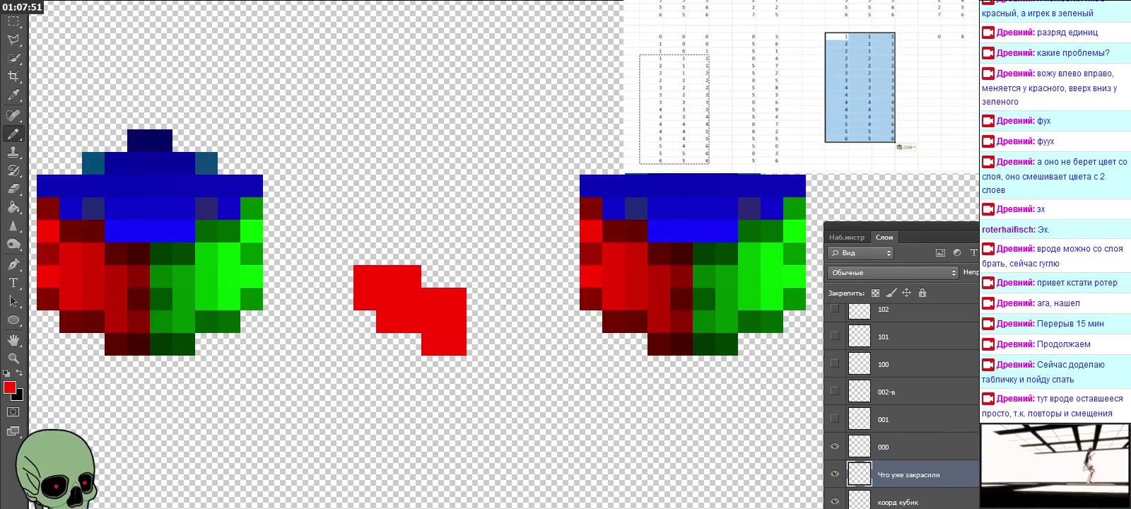
pyautogui.moveTo(754, 58); pyautogui.dragTo(776, 161)
pyautogui.hotkey('ctrl', 'c')
pyautogui.click(930, 36)
pyautogui.hotkey('ctrl', 'v')
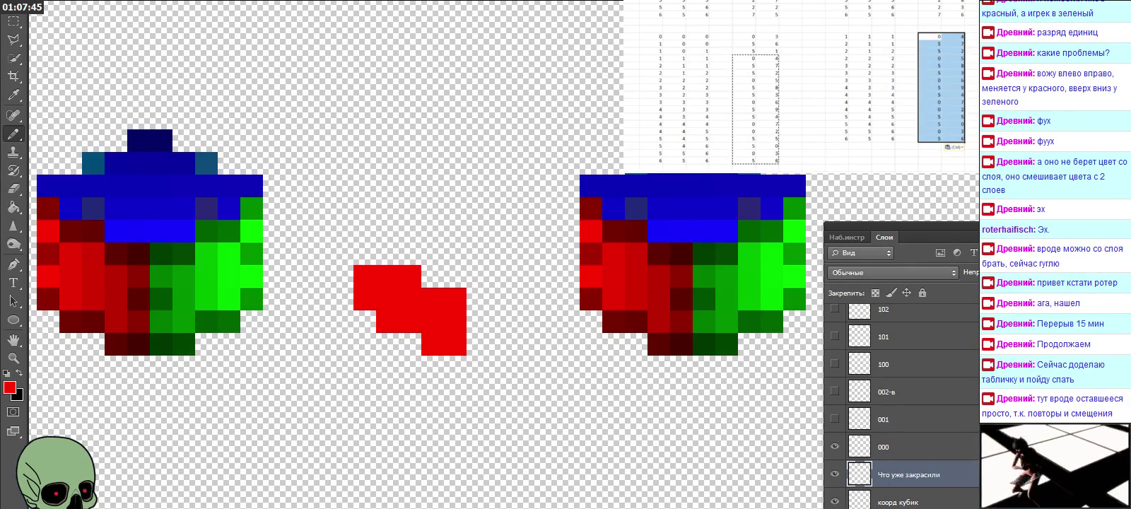
pyautogui.moveTo(744, 51); pyautogui.dragTo(767, 65)
pyautogui.hotkey('ctrl', 'c')
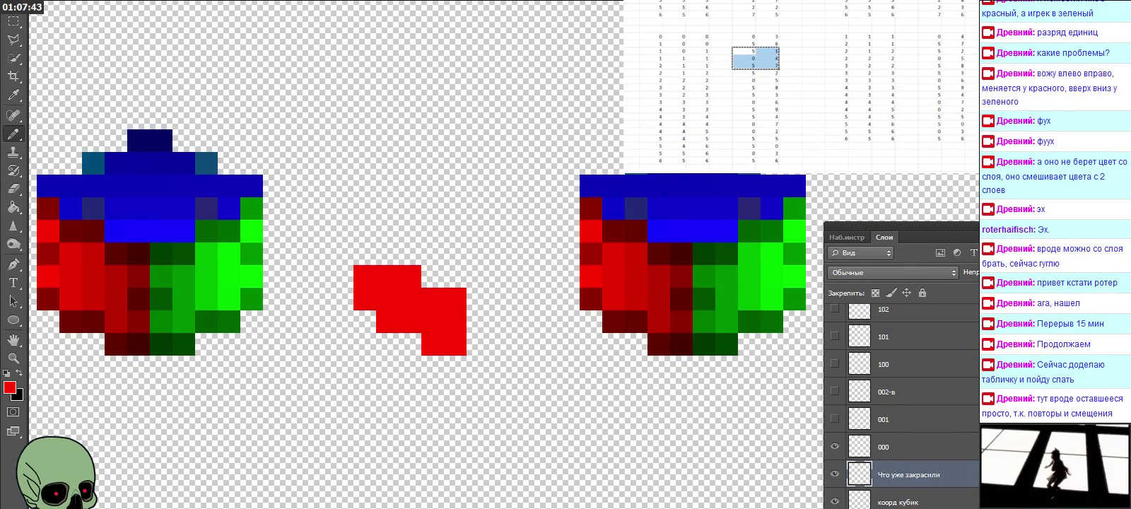
pyautogui.click(929, 146)
pyautogui.hotkey('ctrl', 'v')
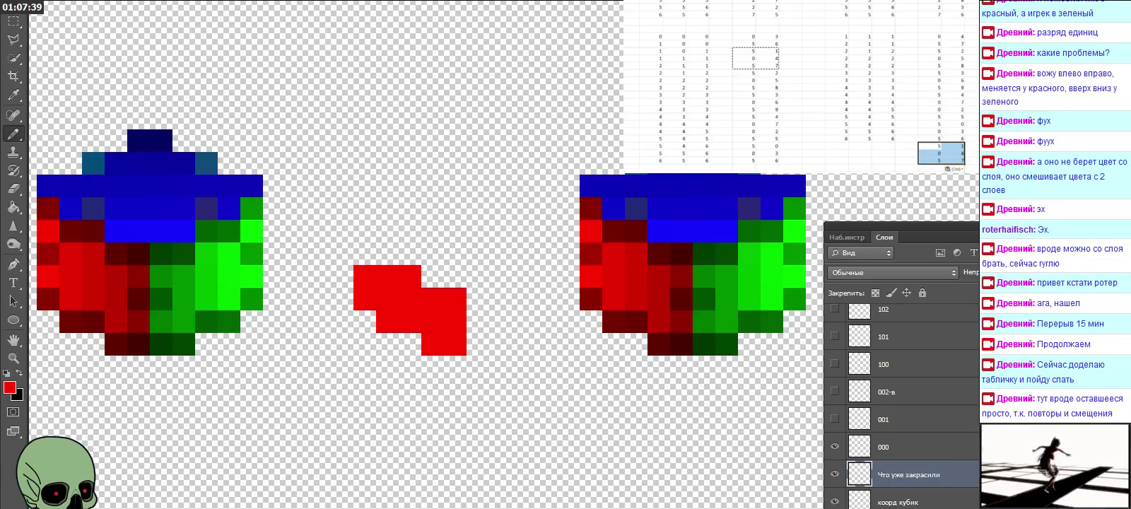
# Fill an =R84 reference formula across, paste its values over the left block, and clear the right block.
pyautogui.hscroll(1, 796, 106)
pyautogui.hscroll(2, 796, 106)
pyautogui.click(860, 36)
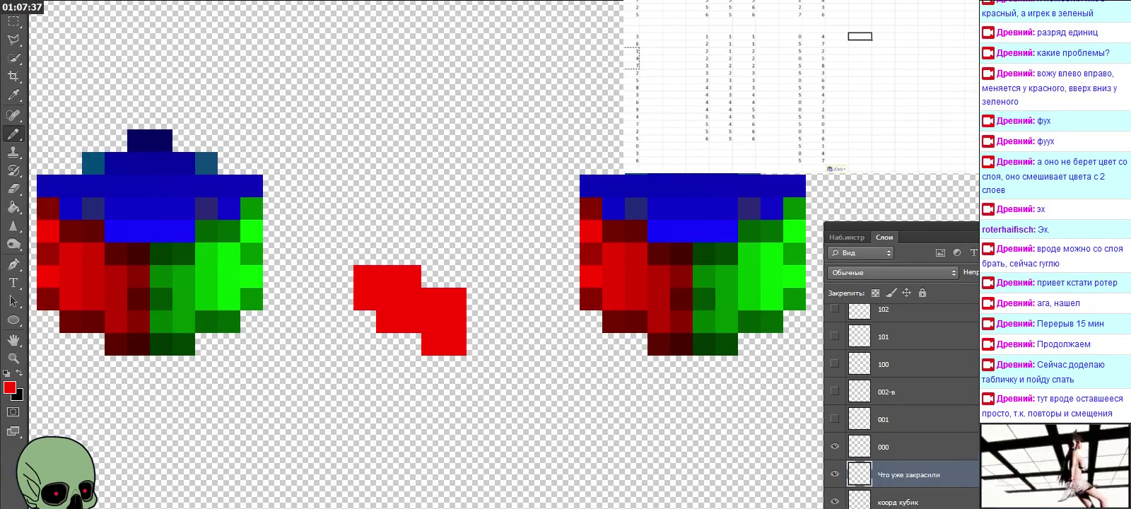
pyautogui.write('=')
pyautogui.click(697, 36)
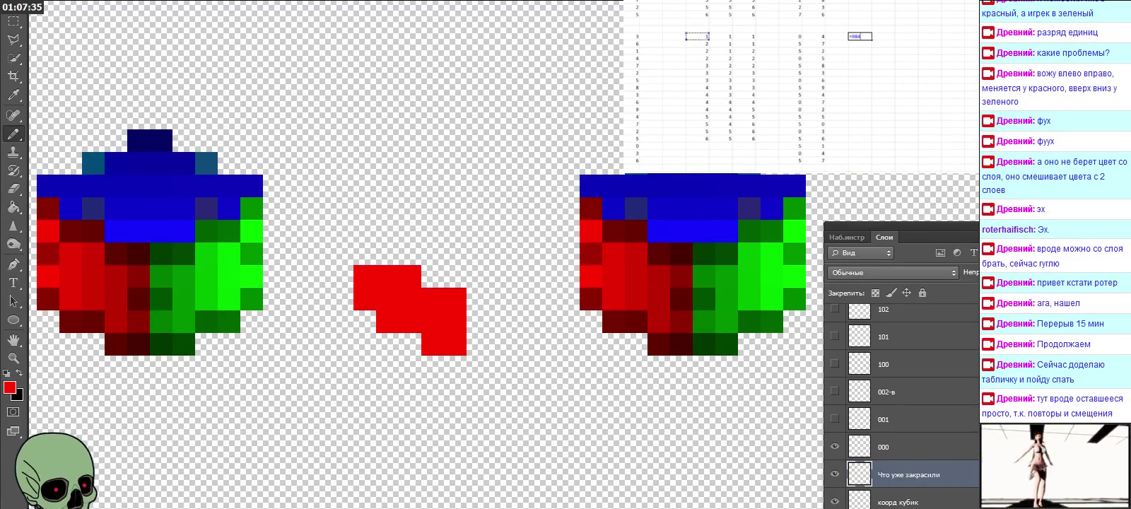
pyautogui.press('Return')
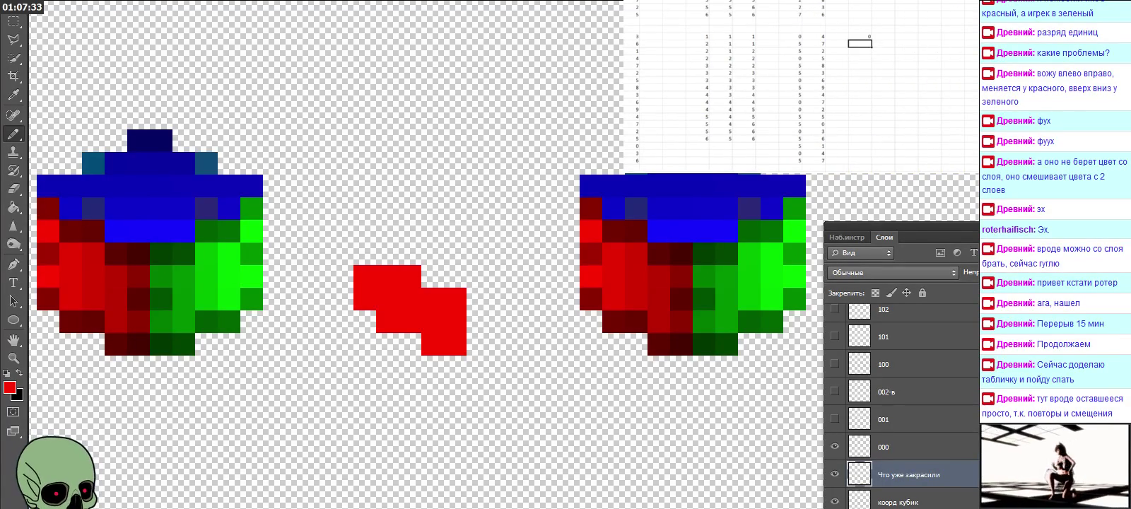
pyautogui.moveTo(872, 40)
pyautogui.mouseDown()
pyautogui.moveTo(917, 37)
pyautogui.moveTo(918, 141)
pyautogui.mouseUp()
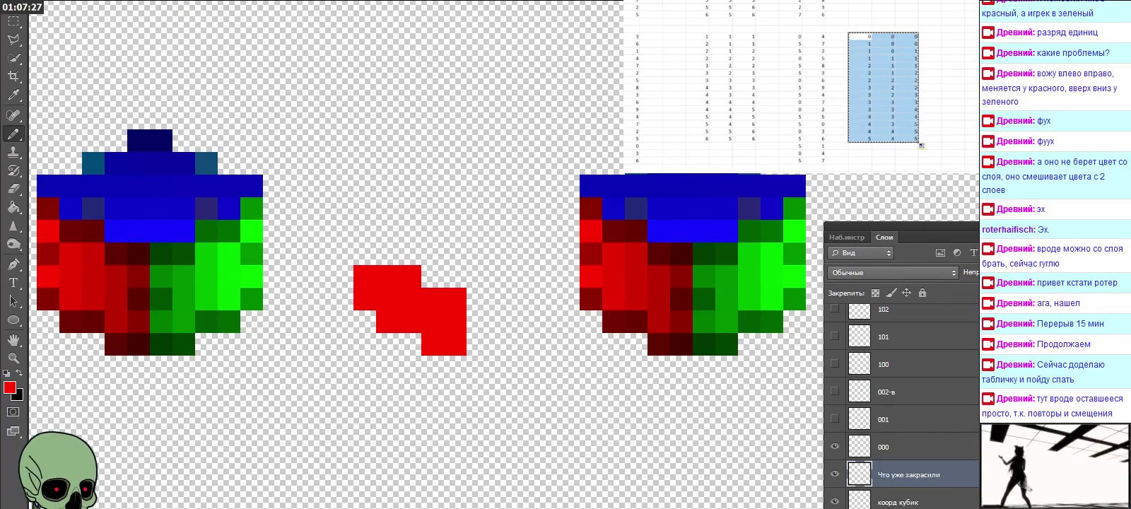
pyautogui.hotkey('ctrl', 'c')
pyautogui.click(696, 36)
pyautogui.hotkey('ctrl', 'v')
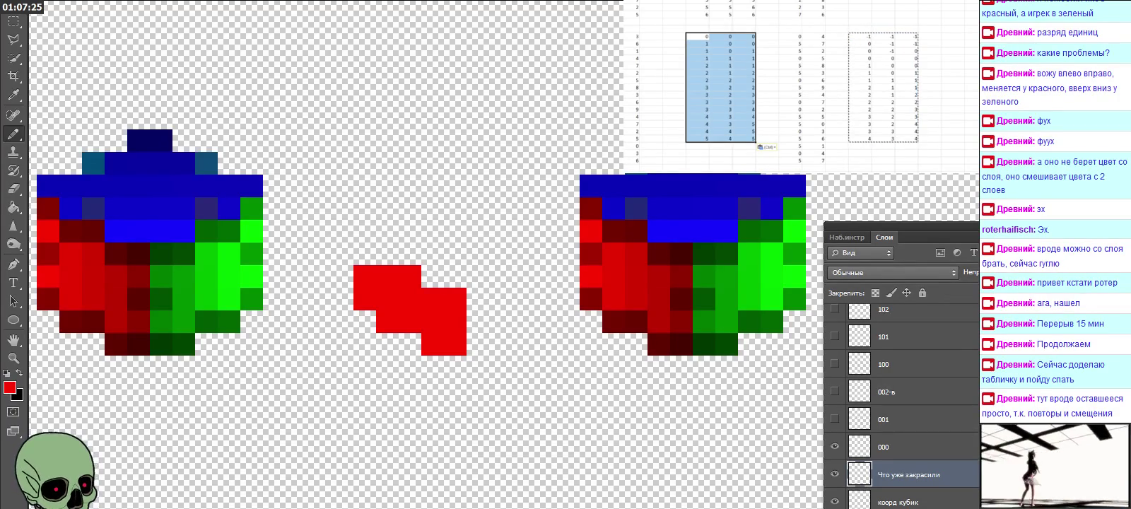
pyautogui.moveTo(859, 36); pyautogui.dragTo(918, 163)
pyautogui.press('Delete')
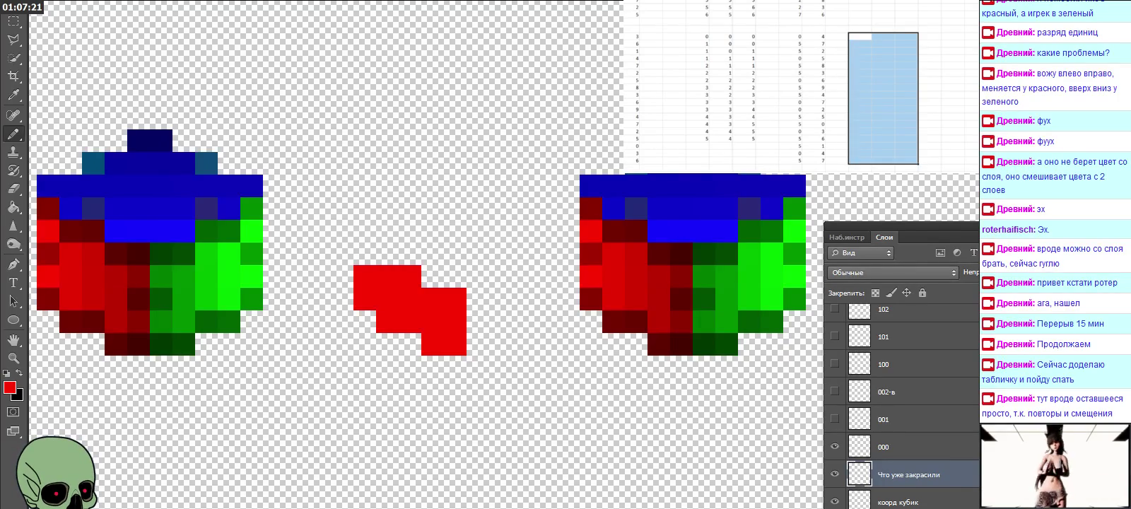
# Enter 5 and 6 into the lower coordinate table cells.
pyautogui.hscroll(-3, 799, 84)
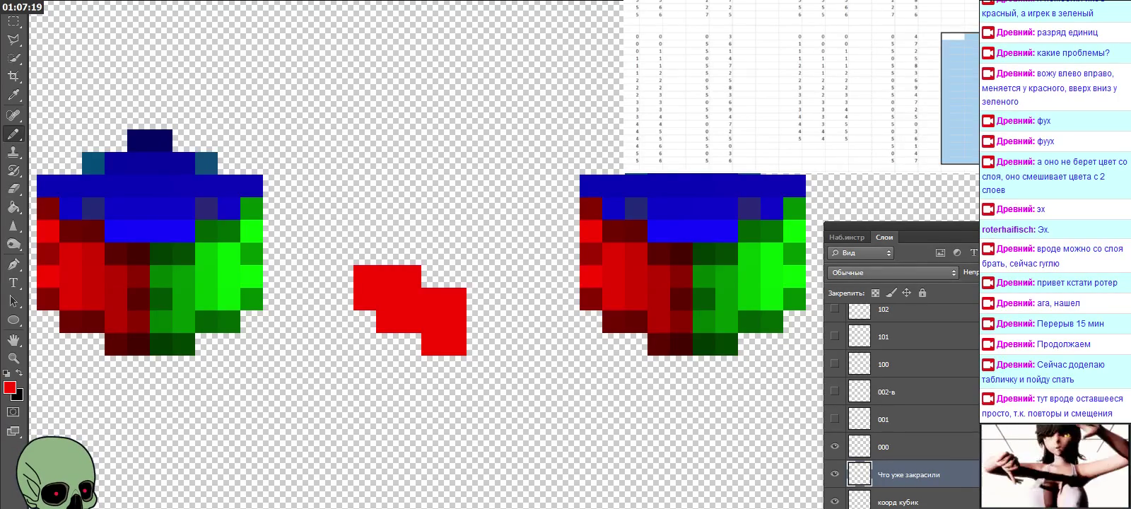
pyautogui.hscroll(-1, 798, 85)
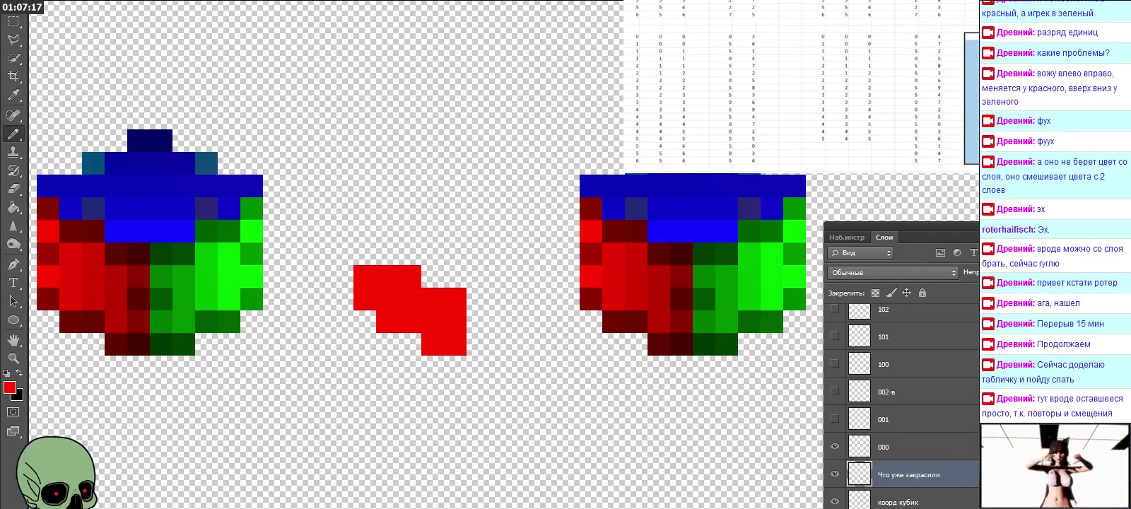
pyautogui.moveTo(626, 43); pyautogui.dragTo(754, 51)
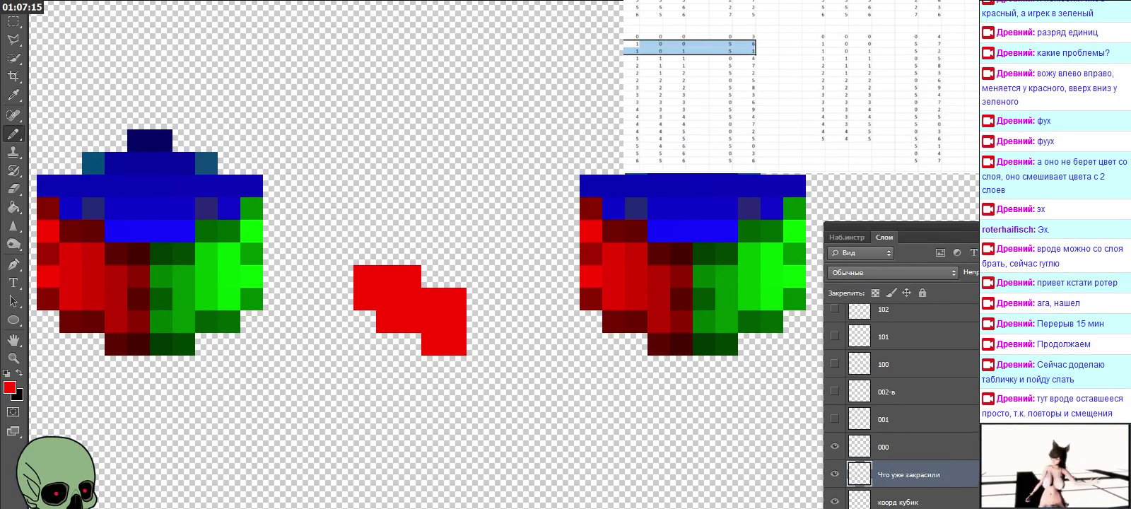
pyautogui.click(836, 146)
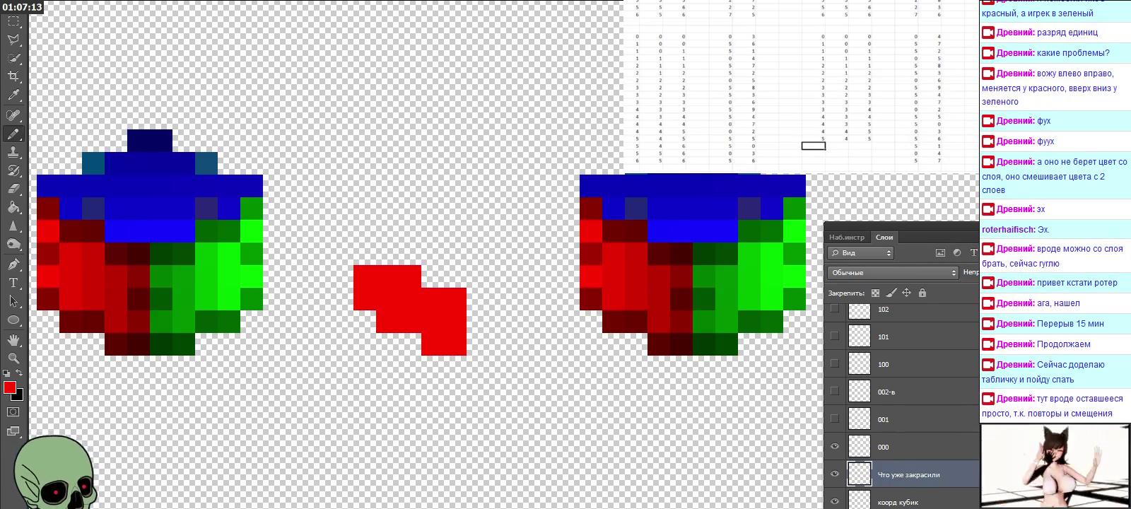
pyautogui.click(813, 152)
pyautogui.click(837, 161)
pyautogui.write('6')
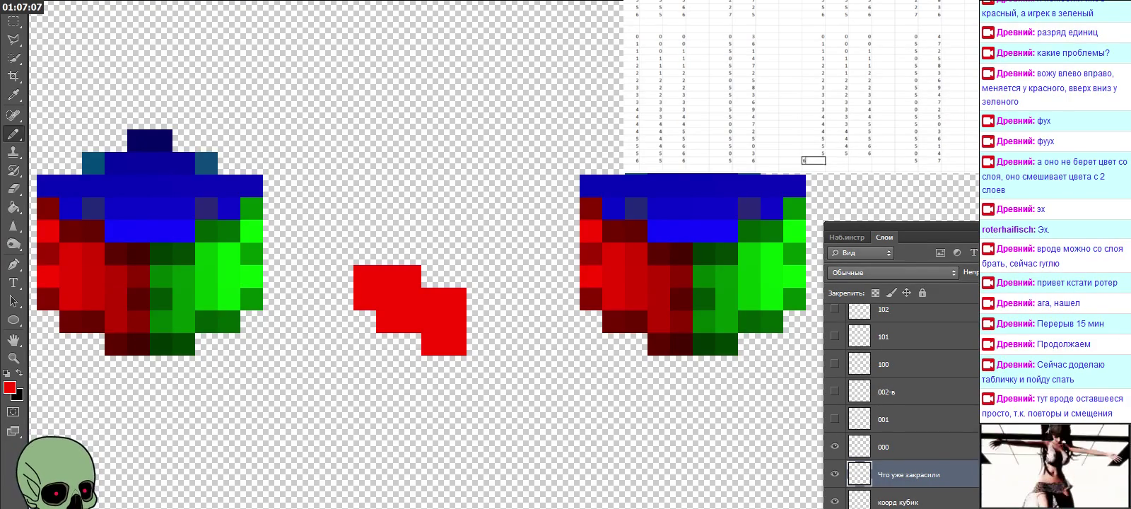
pyautogui.write('5')
pyautogui.press('Tab')
pyautogui.write('6')
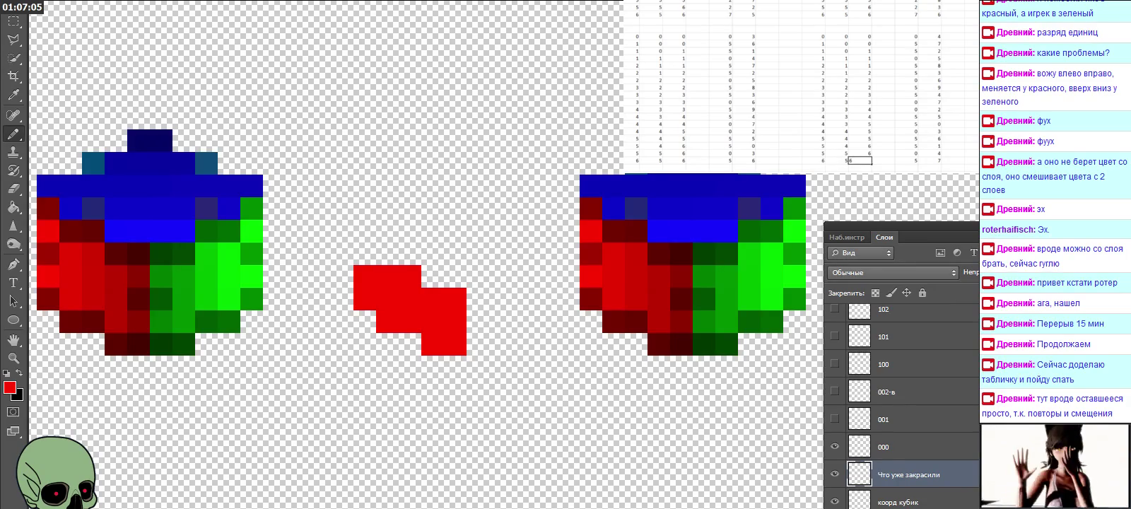
pyautogui.press('Return')
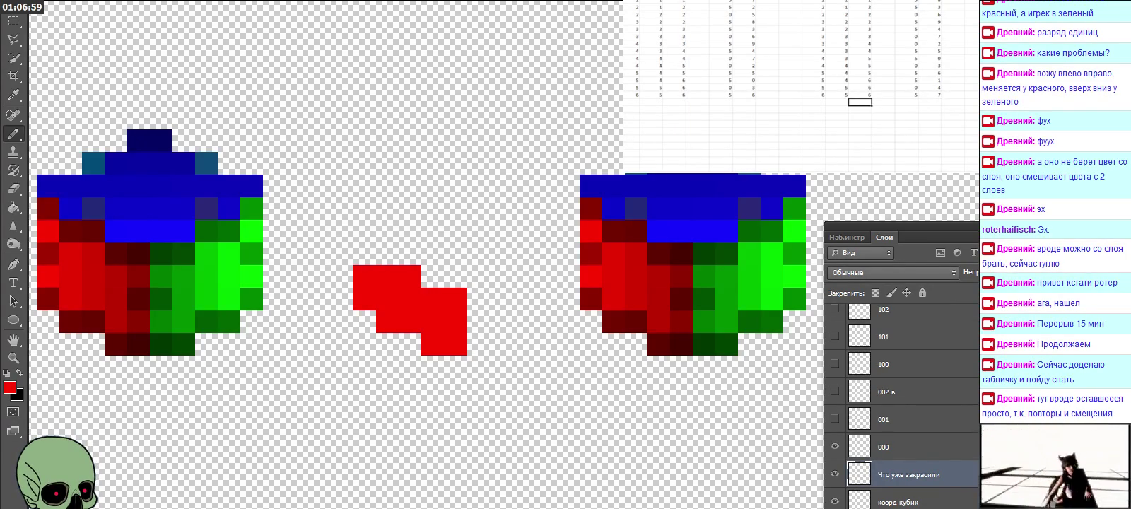
# Pencil one more red pixel above the left end of the red shape.
pyautogui.rightClick(378, 208)
pyautogui.press('Escape')
pyautogui.click(365, 253)
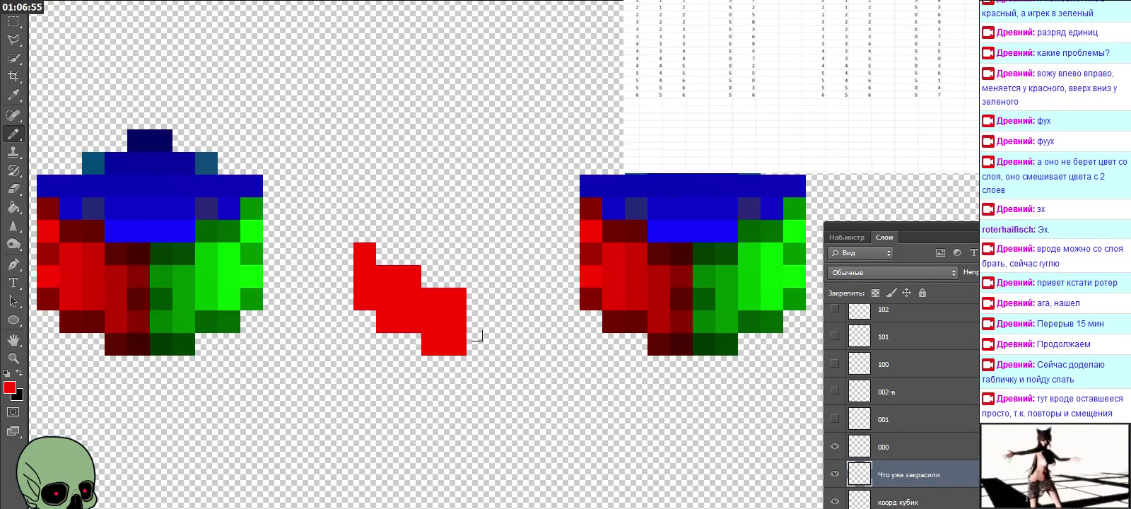
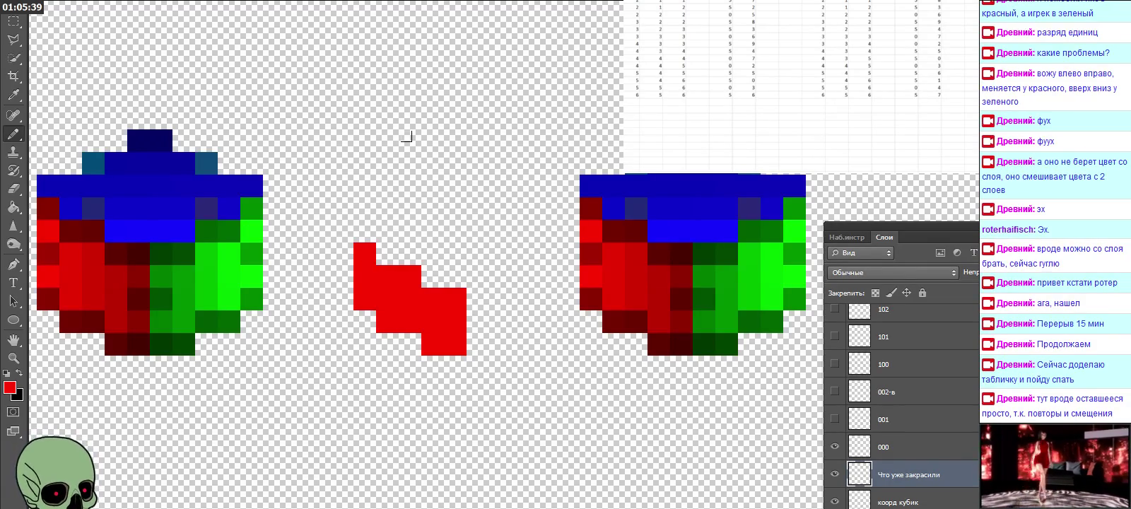
# Copy the x/y/z header row into new columns to the right of the first table.
pyautogui.scroll(-4, 799, 84)
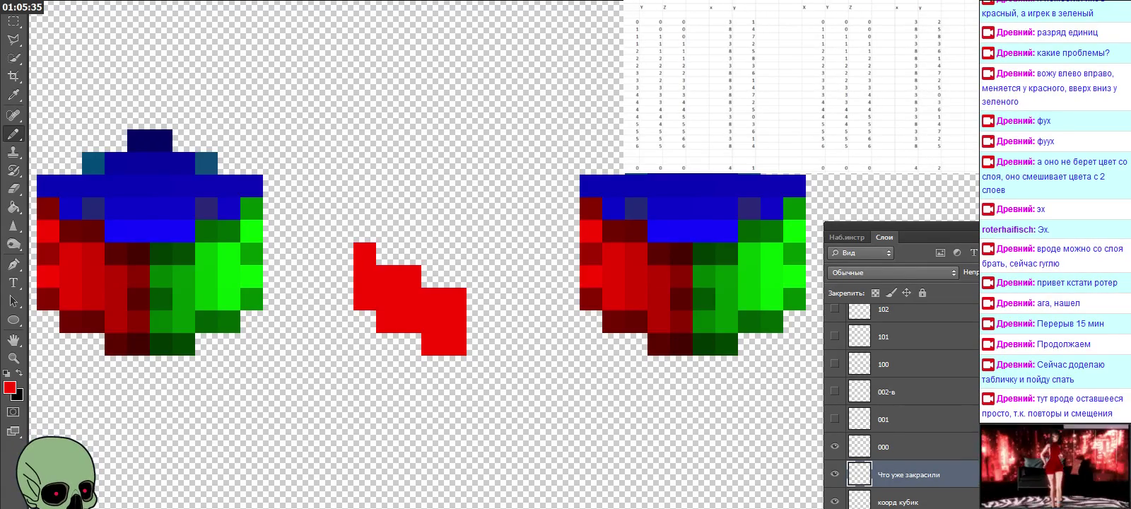
pyautogui.moveTo(804, 7); pyautogui.dragTo(940, 7)
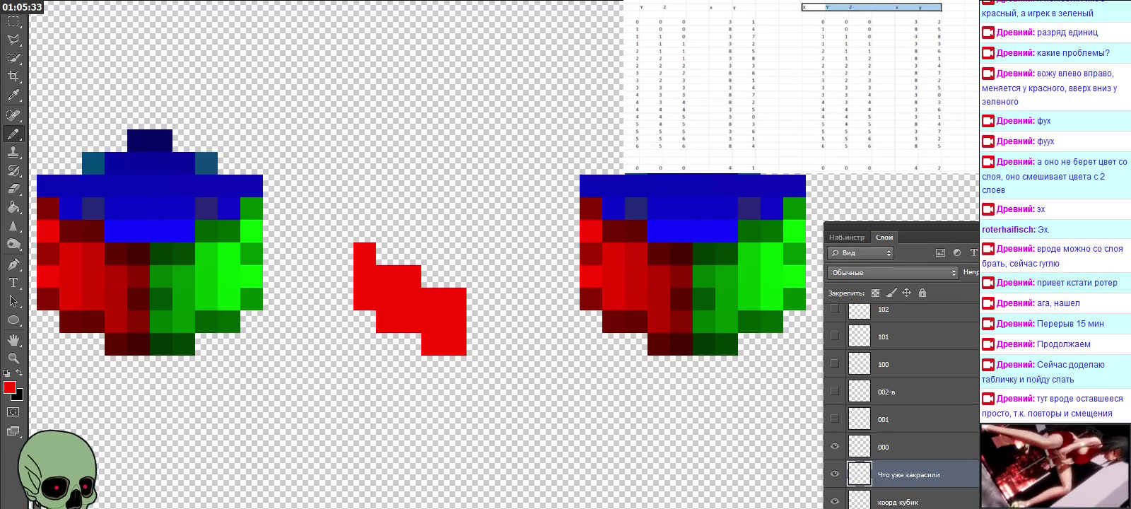
pyautogui.hotkey('ctrl', 'c')
pyautogui.hscroll(3, 799, 85)
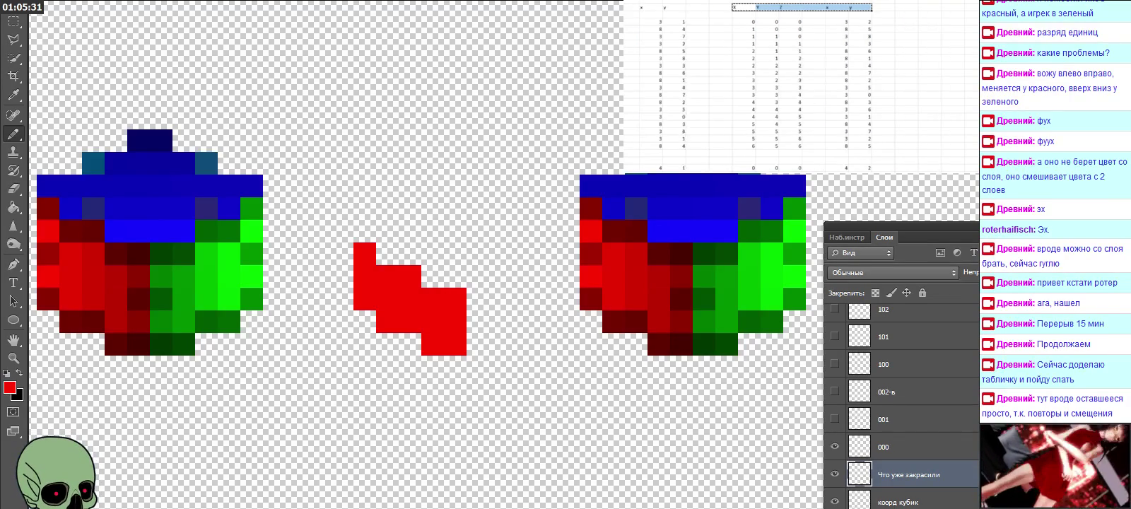
pyautogui.click(859, 7)
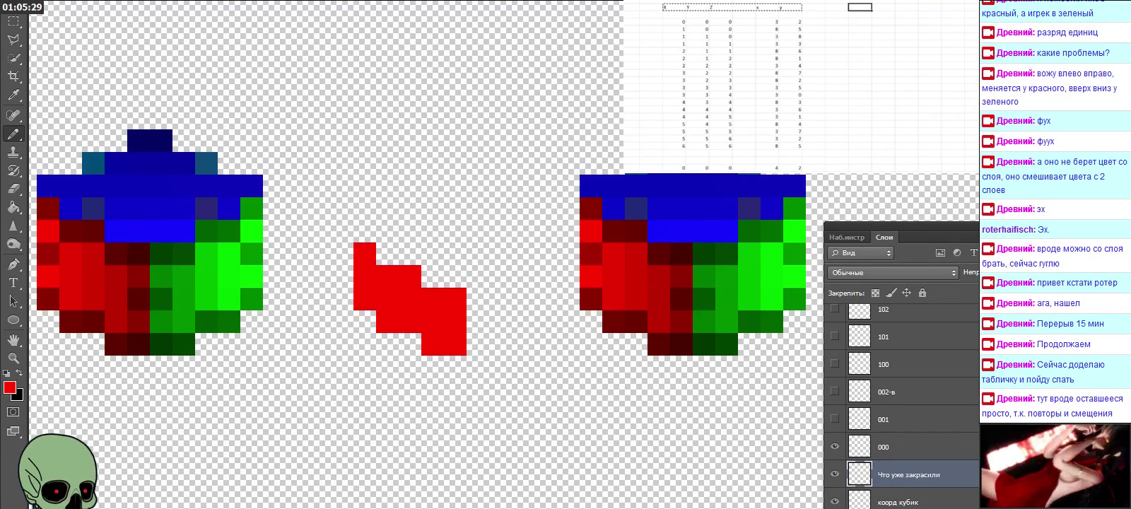
pyautogui.hotkey('ctrl', 'v')
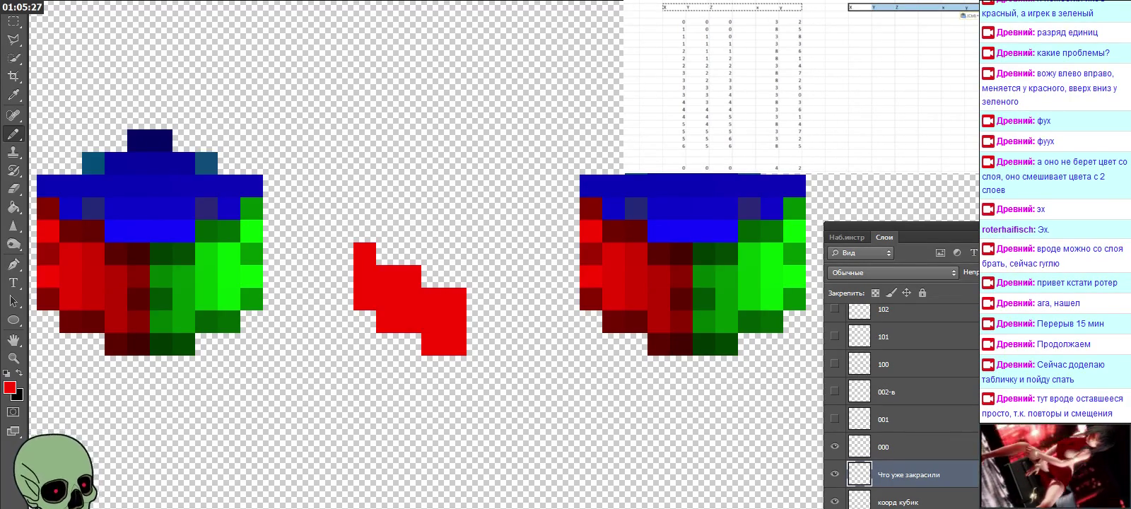
# Enter 3 in the top row of the new columns.
pyautogui.hscroll(1, 799, 85)
pyautogui.hscroll(1, 799, 85)
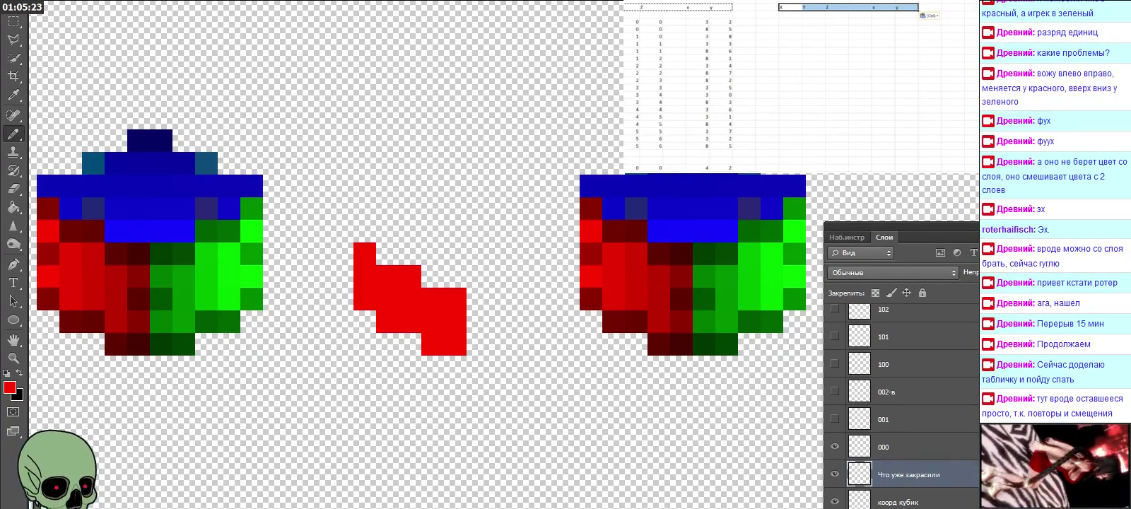
pyautogui.click(907, 22)
pyautogui.write('3')
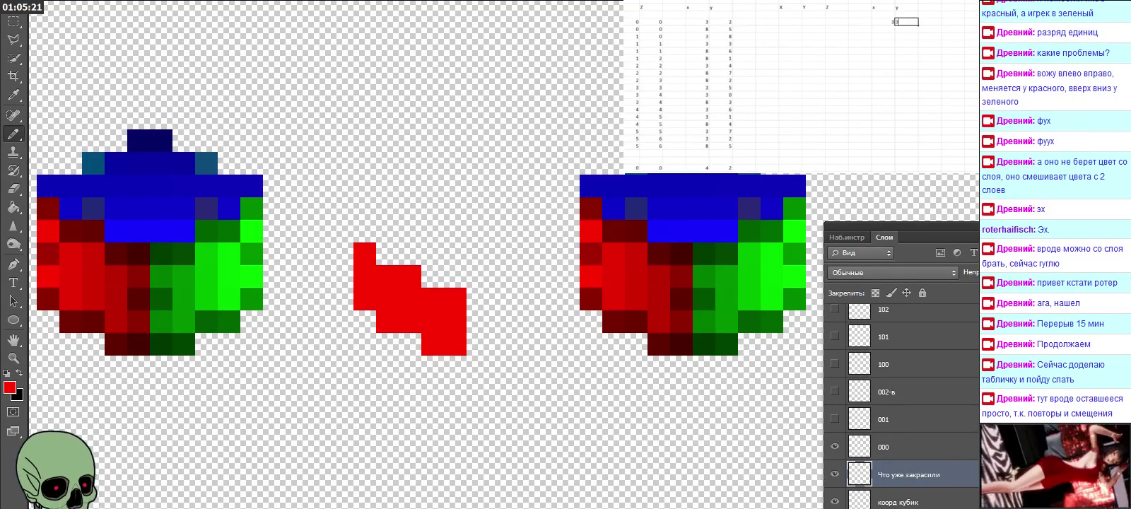
pyautogui.press('Left')
pyautogui.press('Left')
pyautogui.press('Left')
pyautogui.press('Left')
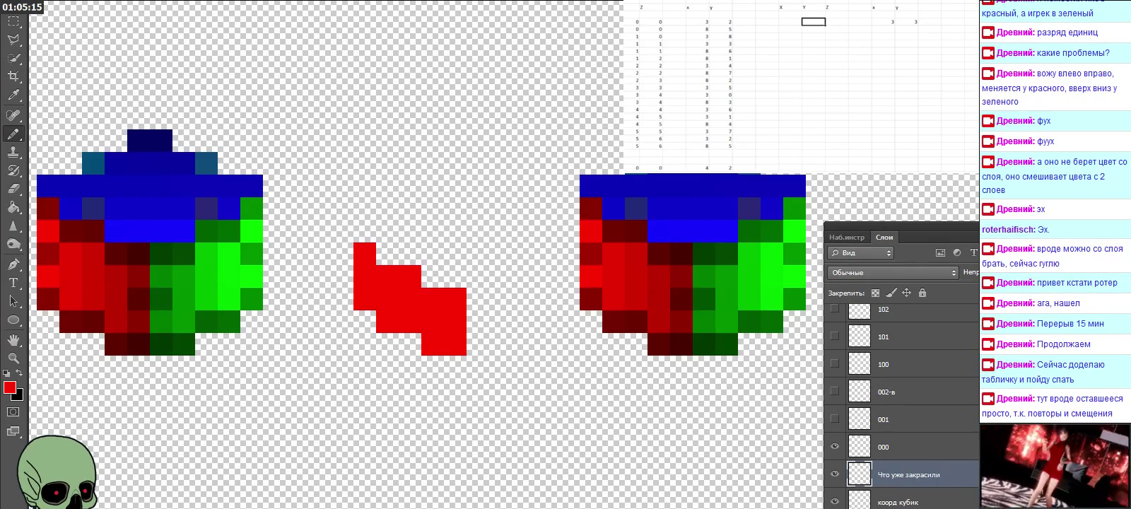
# Duplicate the x/y coordinate block into the new columns, adding a three-row block beneath it.
pyautogui.moveTo(697, 44); pyautogui.dragTo(721, 145)
pyautogui.hotkey('ctrl', 'c')
pyautogui.click(884, 22)
pyautogui.hotkey('ctrl', 'v')
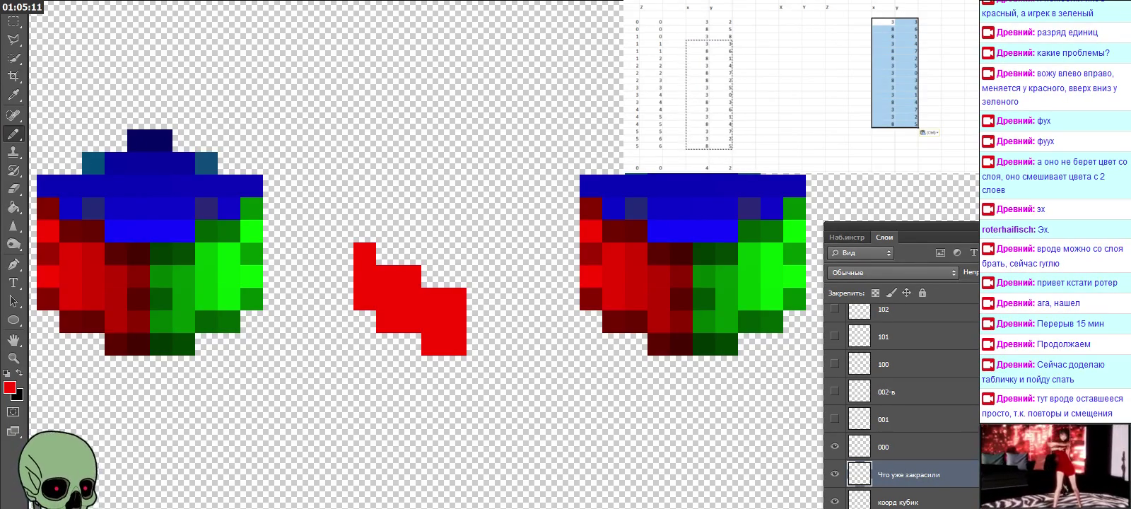
pyautogui.moveTo(697, 36); pyautogui.dragTo(721, 51)
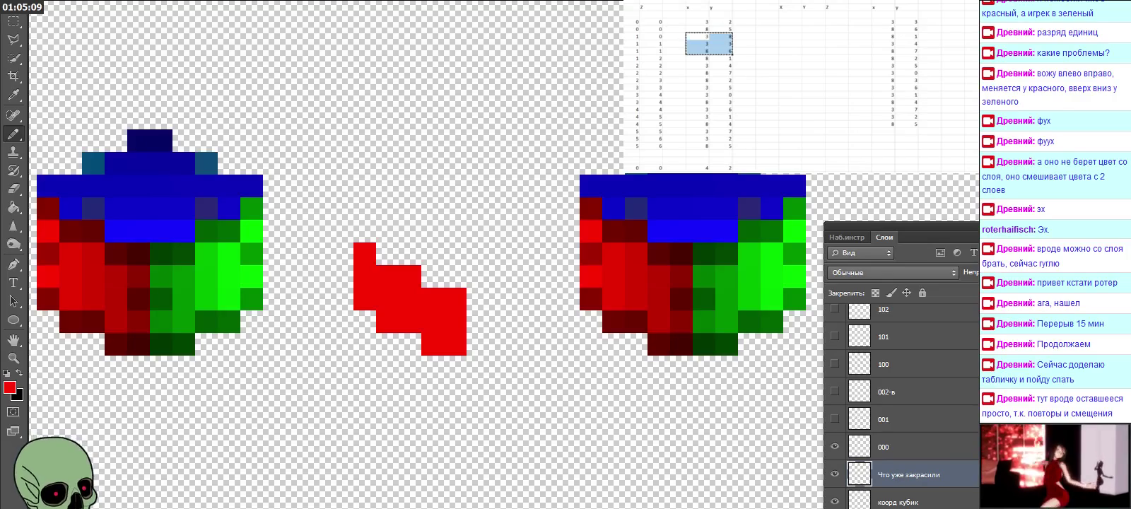
pyautogui.hotkey('ctrl', 'c')
pyautogui.click(884, 131)
pyautogui.hotkey('ctrl', 'v')
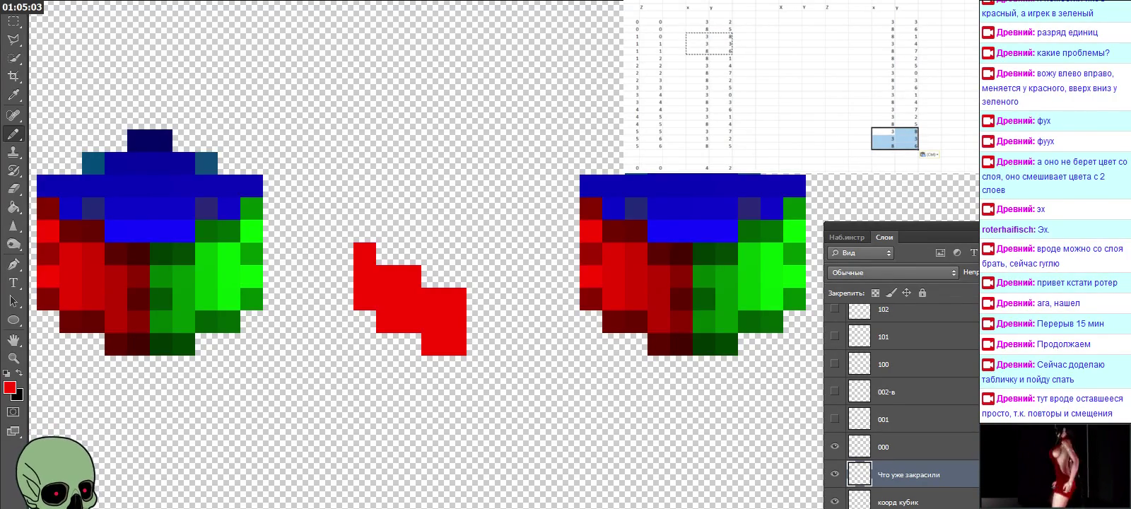
# Copy another coordinate column range into the top of the new table.
pyautogui.hscroll(-1, 799, 85)
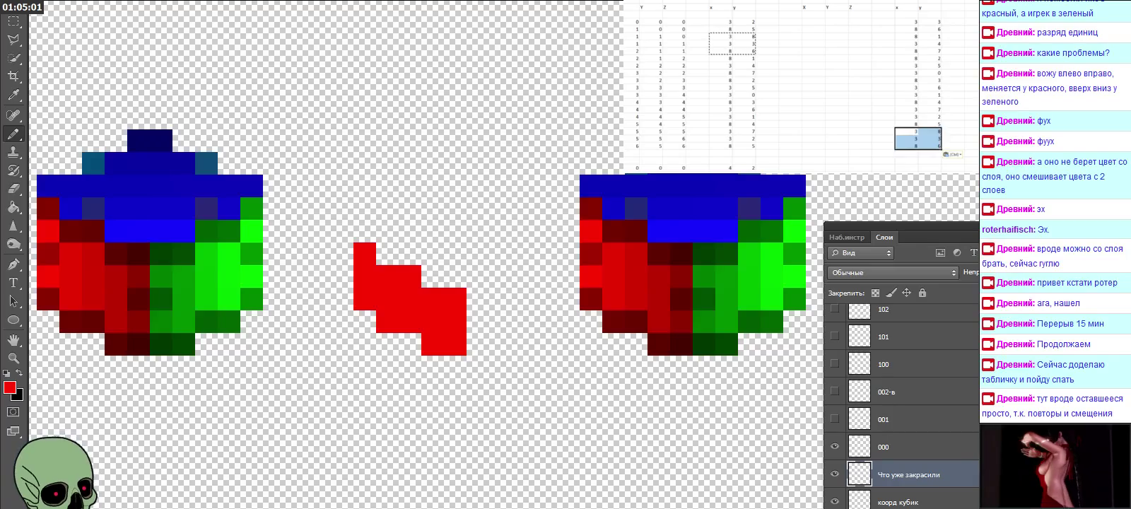
pyautogui.moveTo(682, 43); pyautogui.dragTo(625, 146)
pyautogui.hotkey('ctrl', 'c')
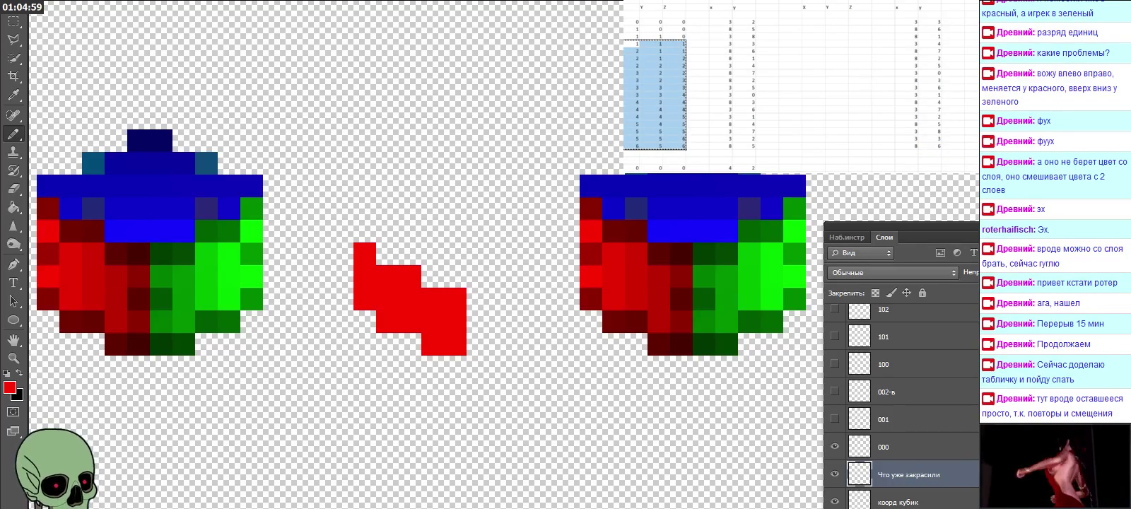
pyautogui.click(813, 22)
pyautogui.hotkey('ctrl', 'v')
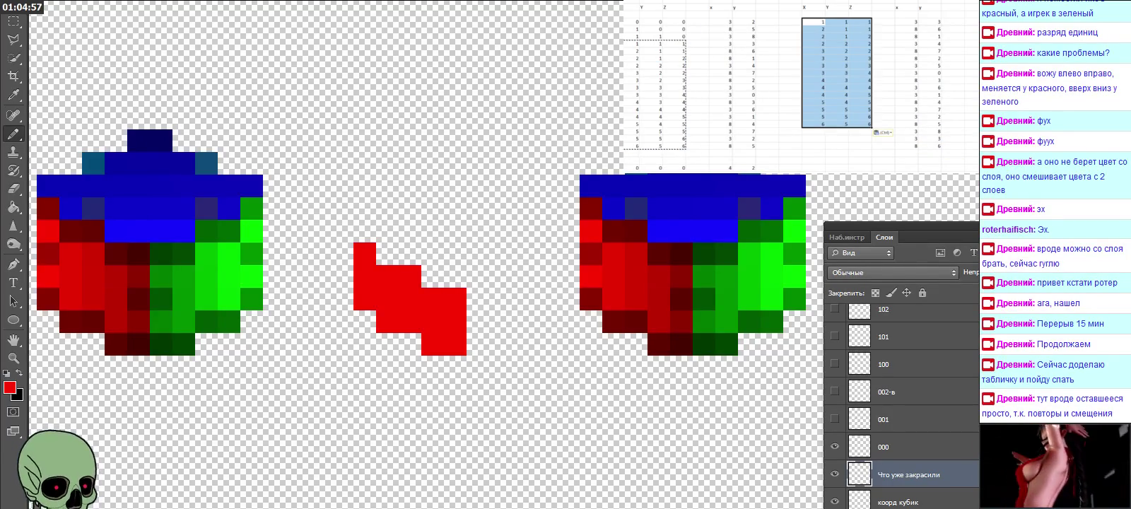
# Try a =Z4-1 formula across three columns, paste it, then clear that block.
pyautogui.hscroll(3, 735, 85)
pyautogui.hscroll(1, 798, 85)
pyautogui.click(883, 21)
pyautogui.write('=')
pyautogui.press('Left')
pyautogui.press('Left')
pyautogui.press('Left')
pyautogui.press('Left')
pyautogui.press('Left')
pyautogui.press('Left')
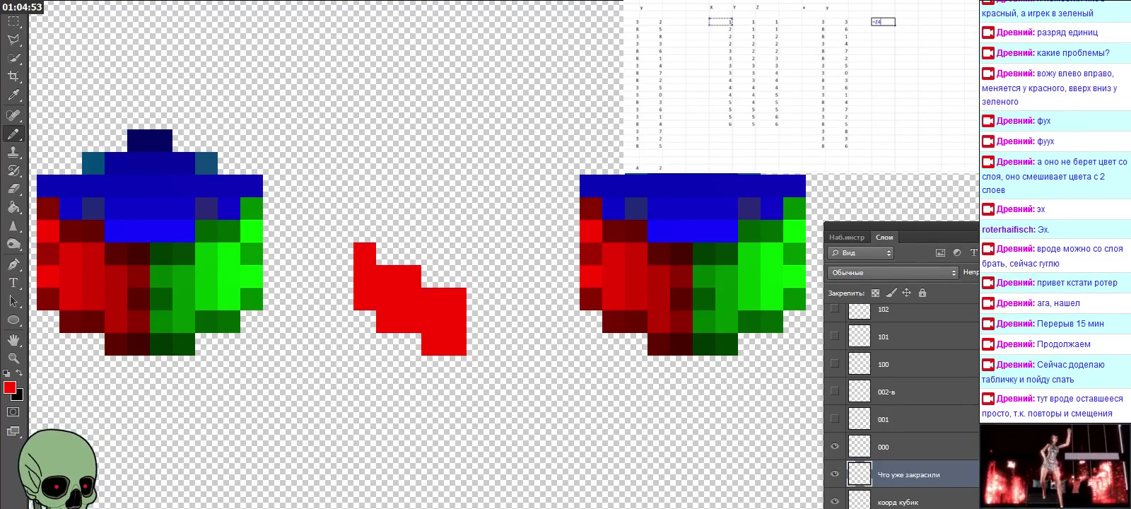
pyautogui.press('Return')
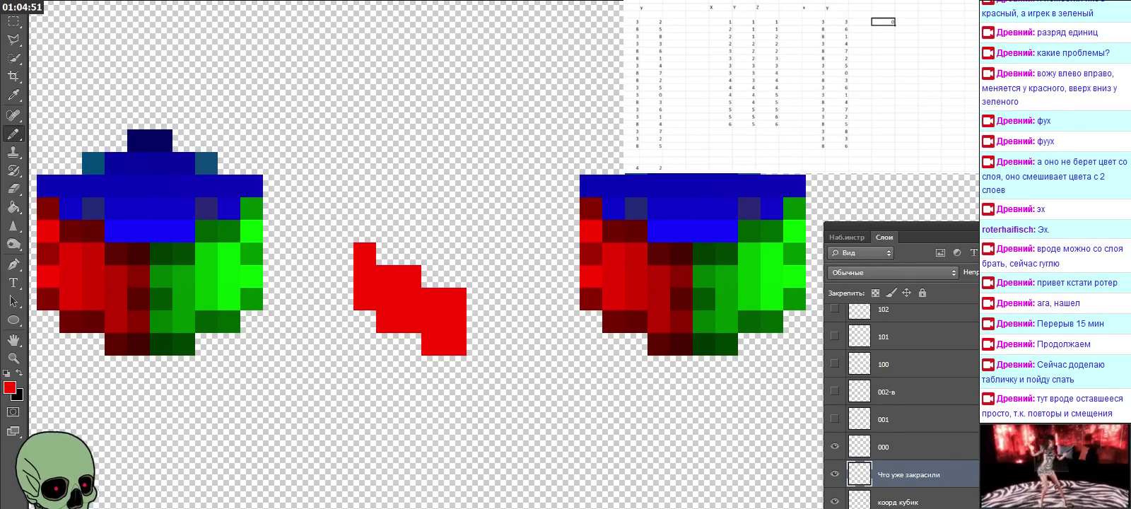
pyautogui.moveTo(895, 25)
pyautogui.mouseDown()
pyautogui.moveTo(941, 25)
pyautogui.moveTo(941, 127)
pyautogui.mouseUp()
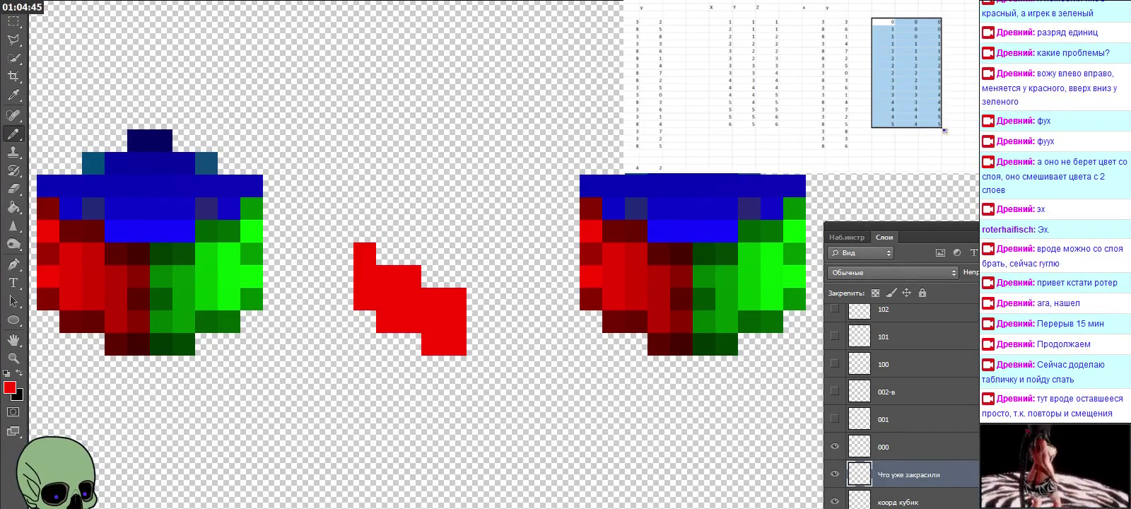
pyautogui.hotkey('ctrl', 'c')
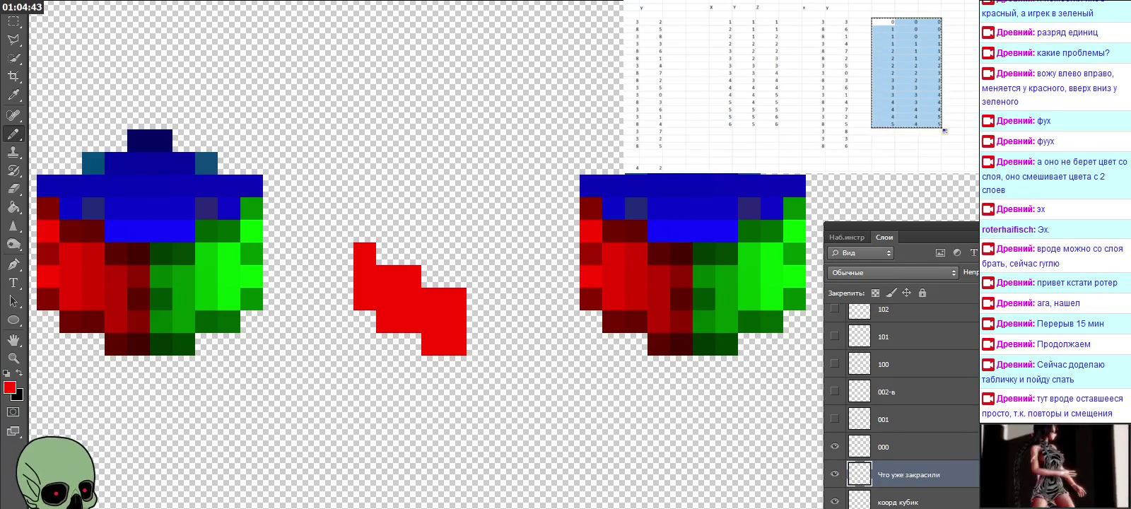
pyautogui.hotkey('ctrl', 'v')
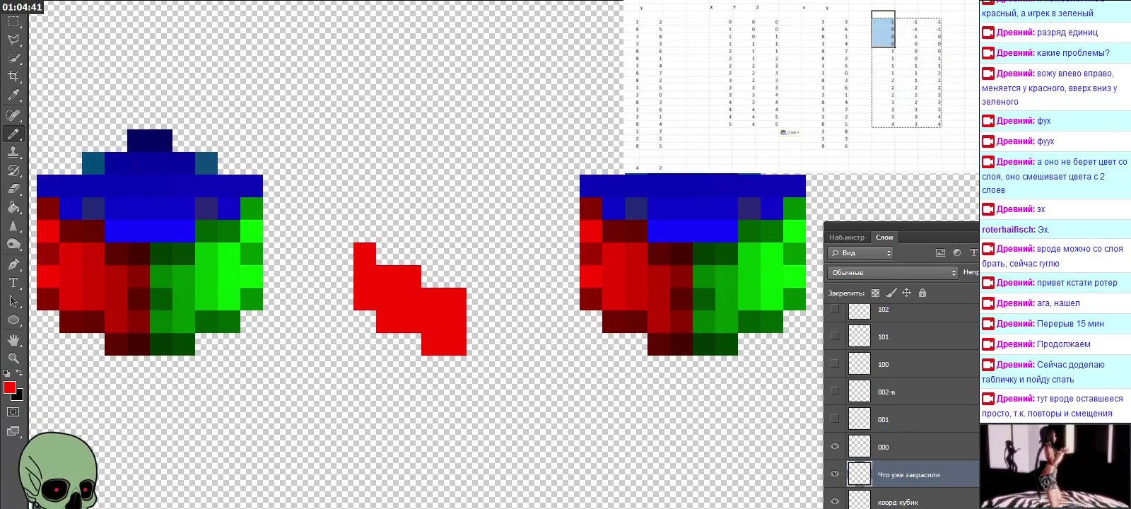
pyautogui.moveTo(884, 44); pyautogui.dragTo(933, 124)
pyautogui.press('Delete')
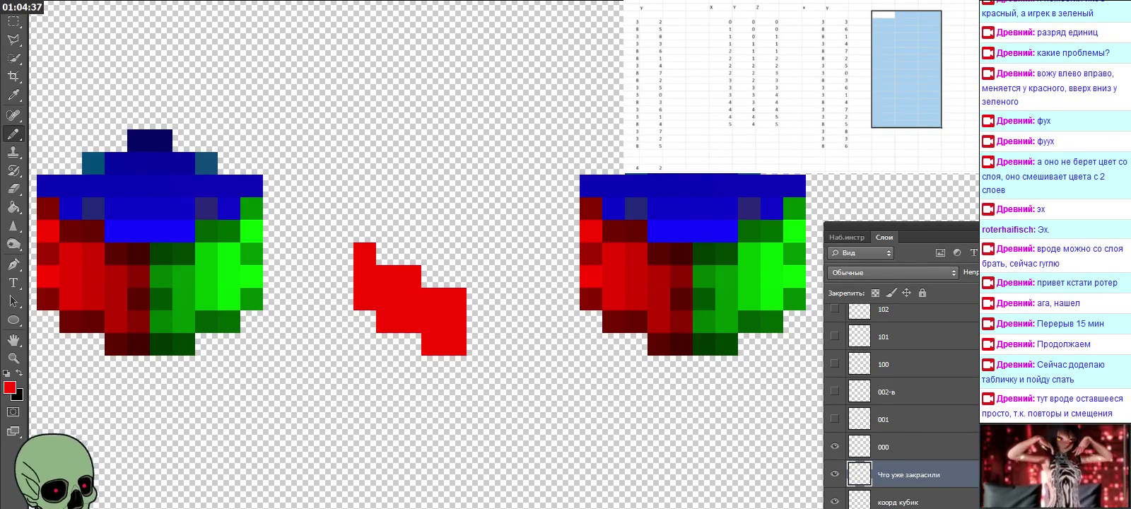
pyautogui.hscroll(-4, 798, 85)
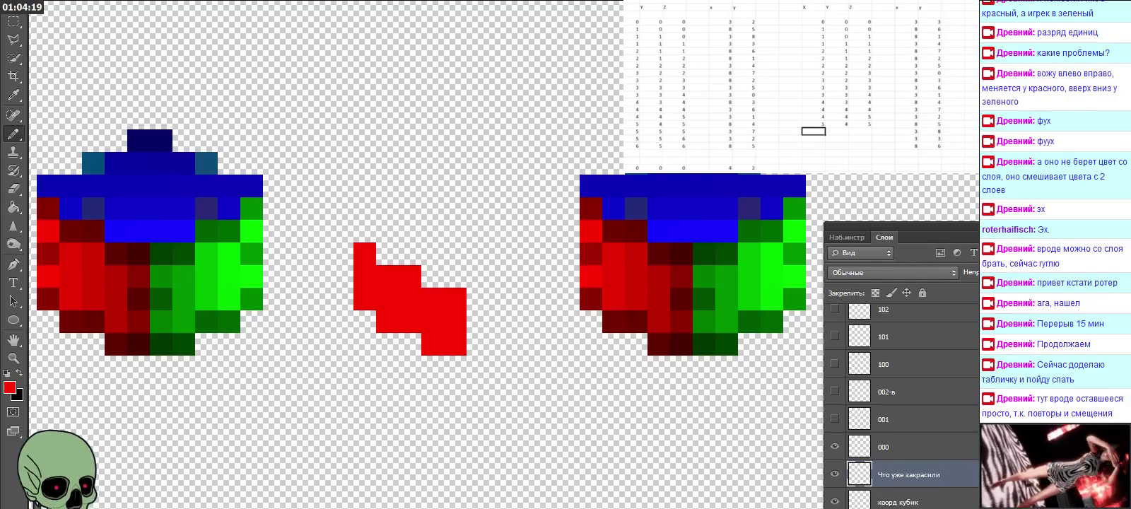
# Add the row 5, 5, 6 at the bottom of the X/Y/Z table.
pyautogui.write('5')
pyautogui.press('Tab')
pyautogui.write('5')
pyautogui.press('Tab')
pyautogui.press('Down')
pyautogui.write('6')
pyautogui.press('Return')
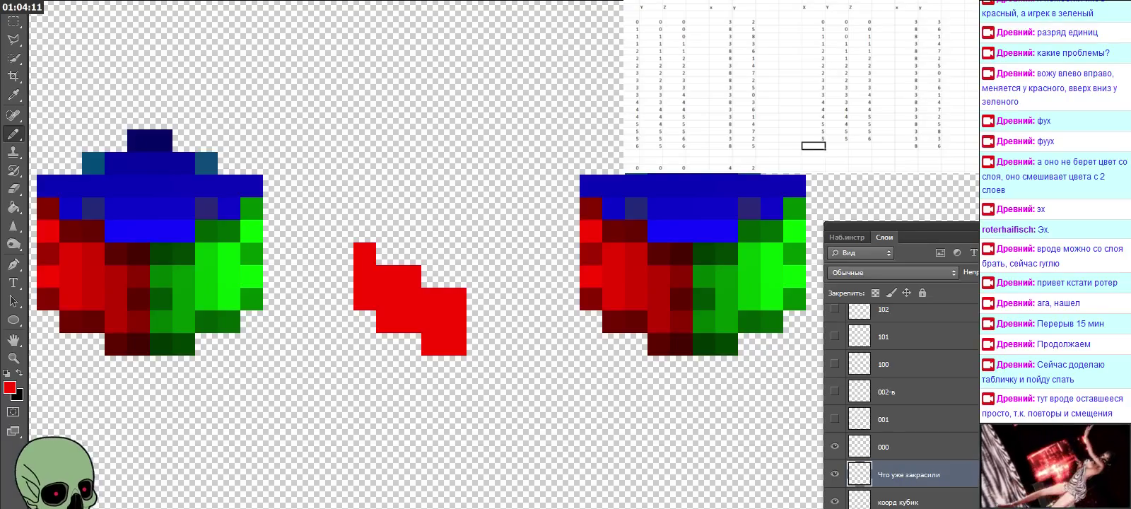
# Add the row 6, 5, 6 below it, then draw a red pixel beside the shape's middle row.
pyautogui.write('6')
pyautogui.press('Tab')
pyautogui.write('5')
pyautogui.press('Tab')
pyautogui.write('6')
pyautogui.press('Tab')
pyautogui.press('Down')
pyautogui.press('Down')
pyautogui.press('Down')
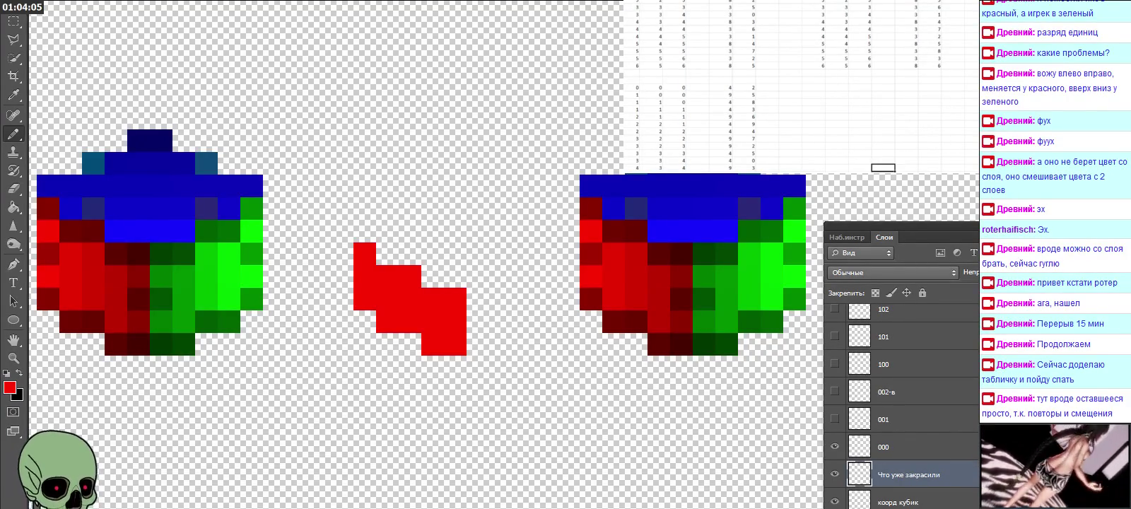
pyautogui.press('Down')
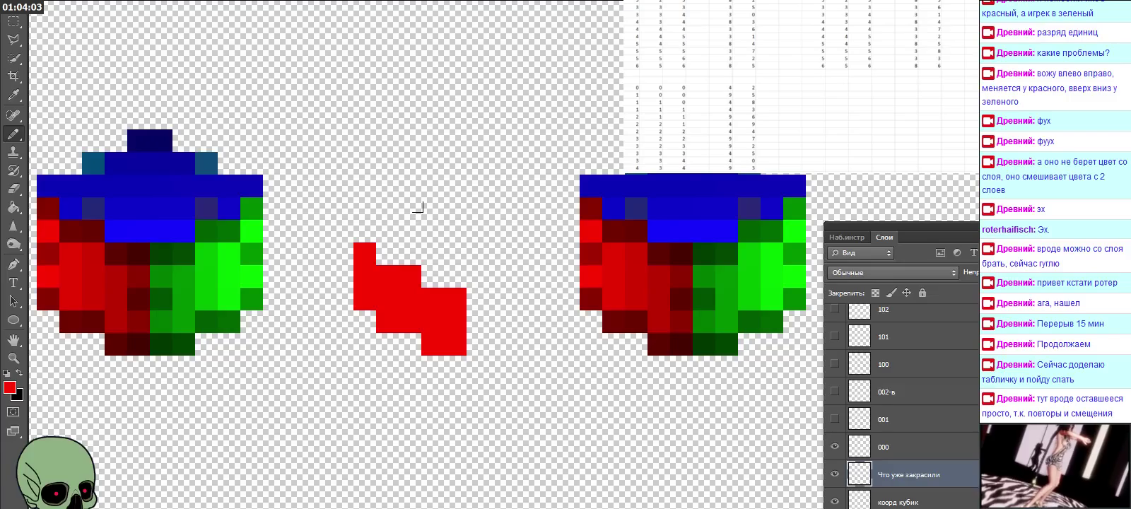
pyautogui.click(433, 277)
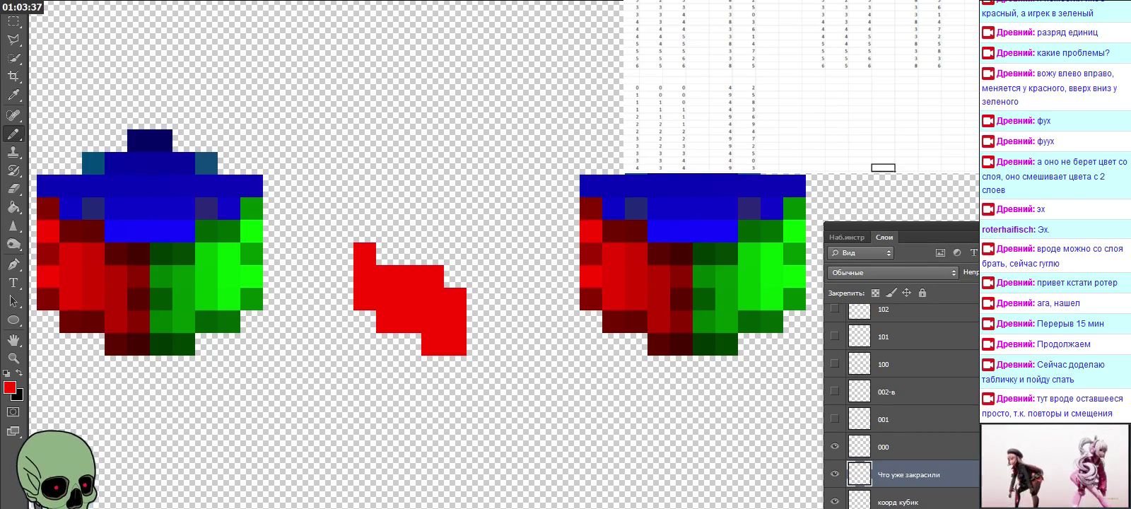
# Enter 4 and 3 in the next spreadsheet row, then select a two-column range of values.
pyautogui.click(907, 87)
pyautogui.write('4')
pyautogui.press('Tab')
pyautogui.write('3')
pyautogui.press('Return')
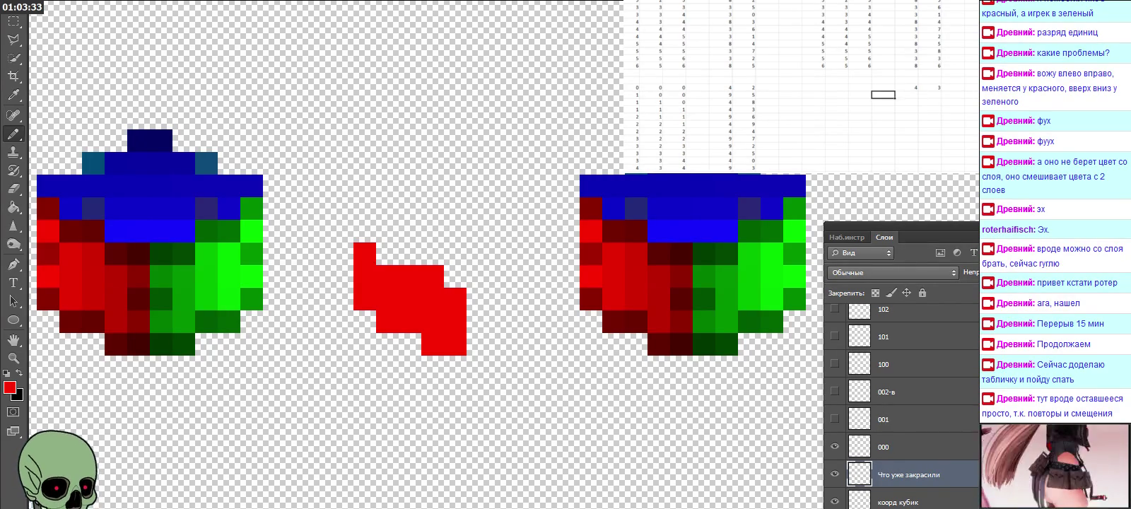
pyautogui.press('Up')
pyautogui.press('Left')
pyautogui.press('Left')
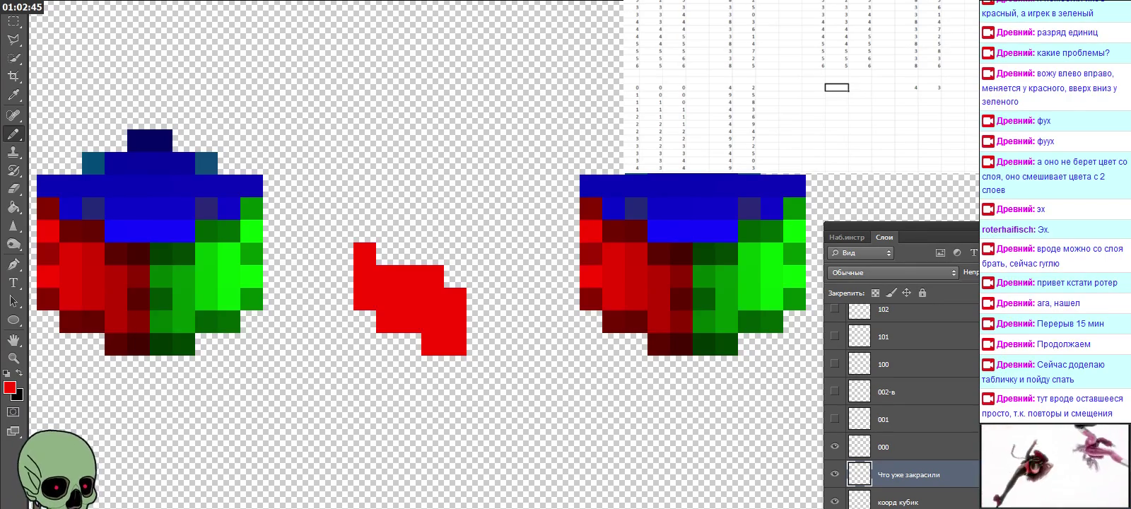
pyautogui.moveTo(720, 106); pyautogui.dragTo(743, 164)
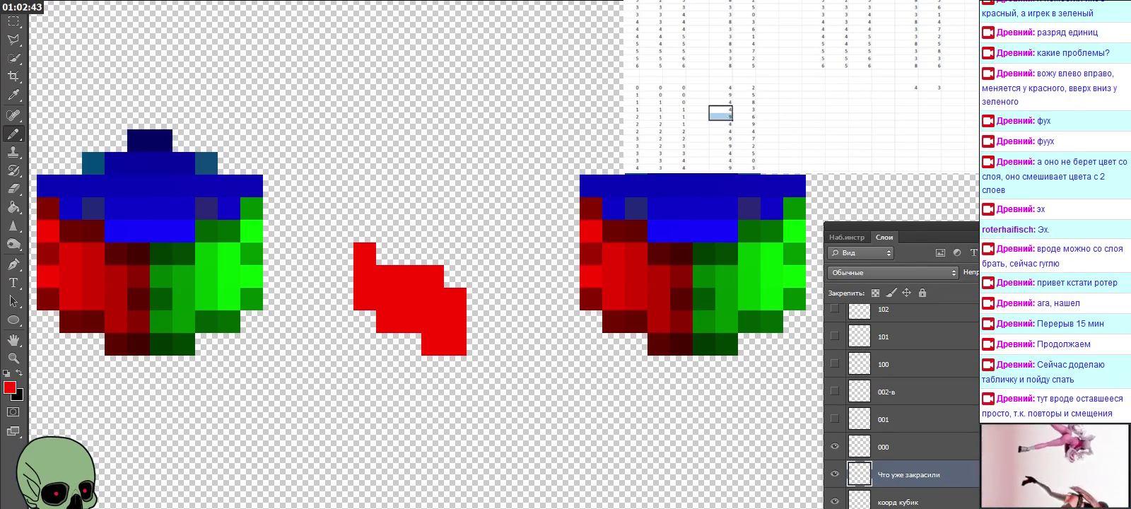
# Paste the two-column coordinate range beside the original, then add one more red pixel.
pyautogui.hotkey('ctrl', 'c')
pyautogui.click(907, 36)
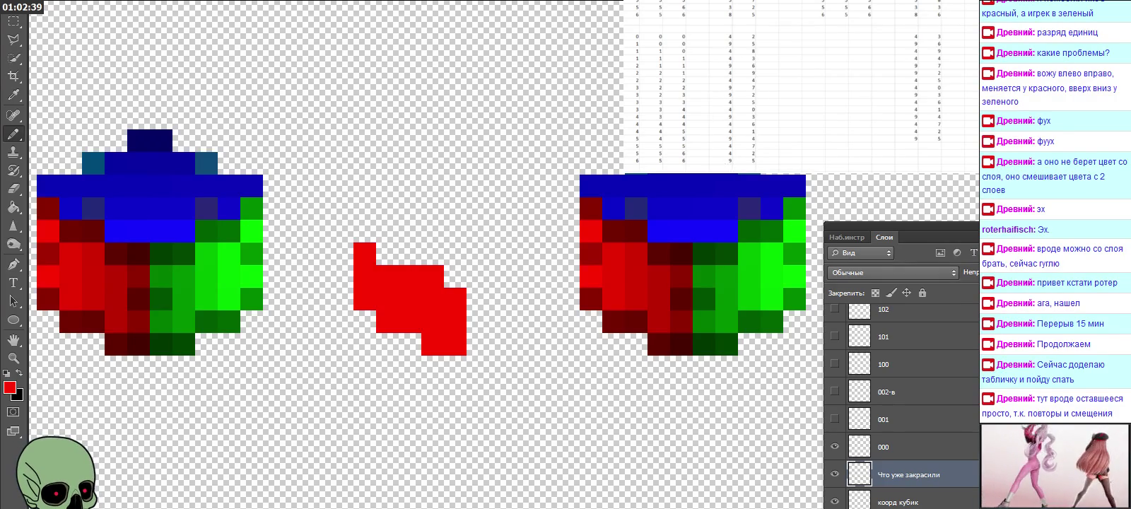
pyautogui.hotkey('ctrl', 'v')
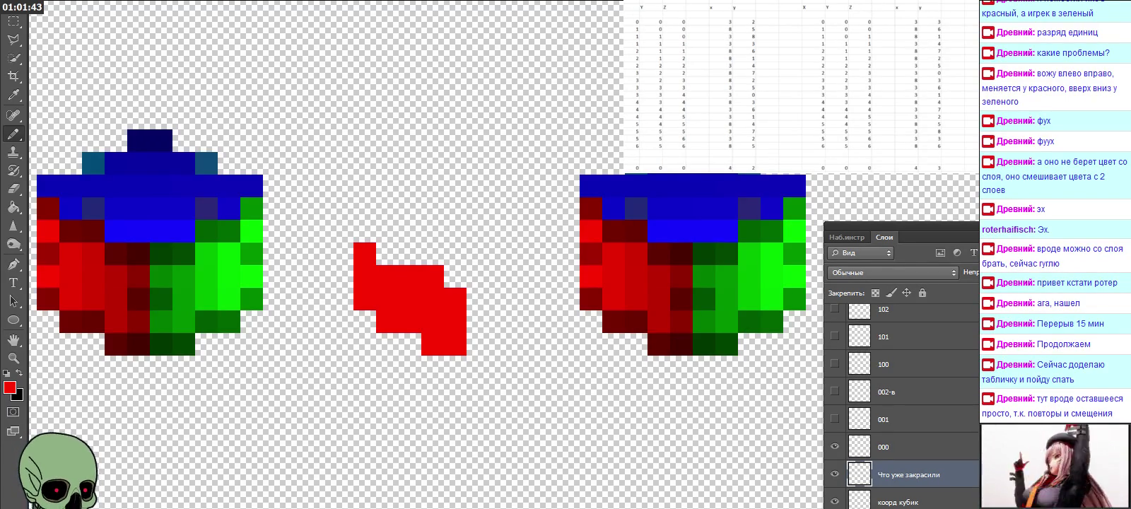
pyautogui.click(450, 270)
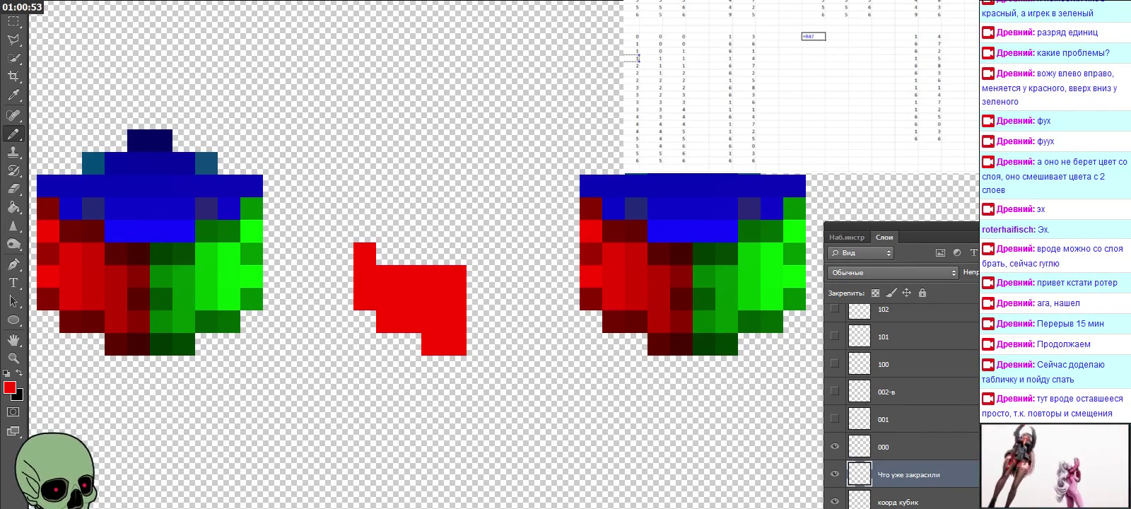
# Confirm the =R47-1 formula giving 0 and fill the 0 into the two cells on its right.
pyautogui.press('Return')
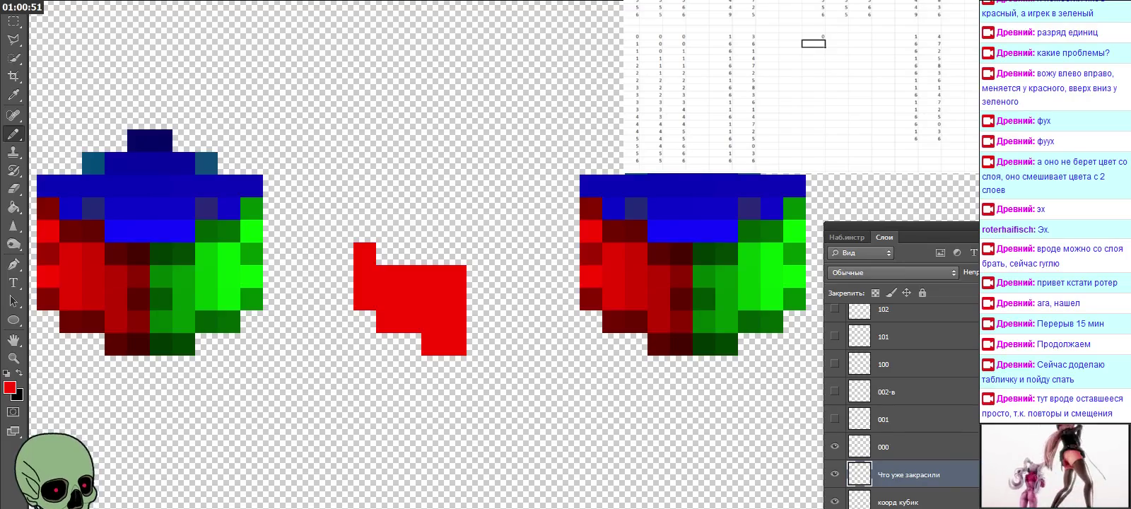
pyautogui.click(813, 36)
pyautogui.moveTo(825, 39)
pyautogui.mouseDown()
pyautogui.moveTo(871, 39)
pyautogui.moveTo(872, 140)
pyautogui.mouseUp()
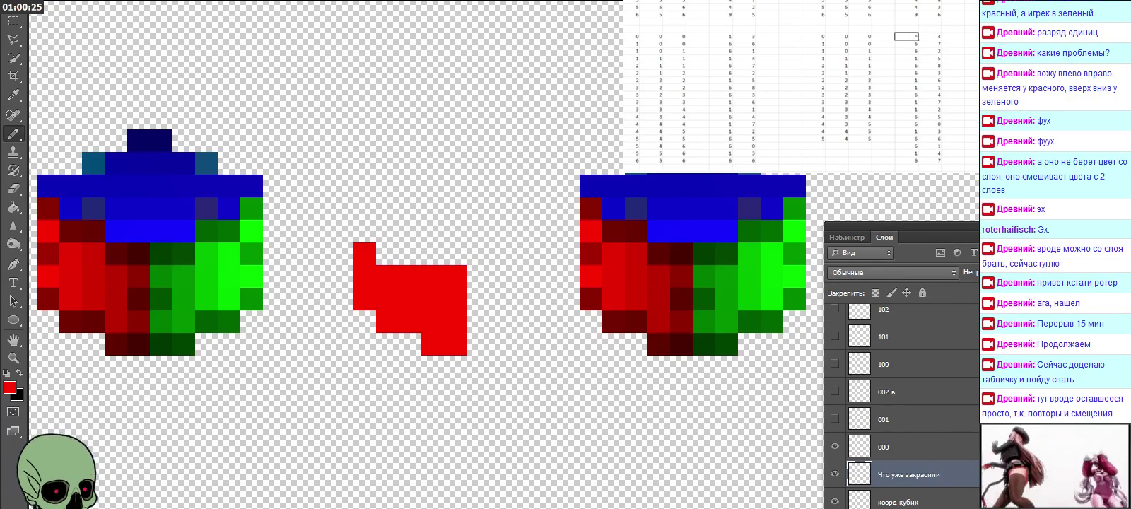
# Enter 1 in the new block and a =V46 formula below its column, showing 1.
pyautogui.write('1')
pyautogui.press('Return')
pyautogui.click(930, 36)
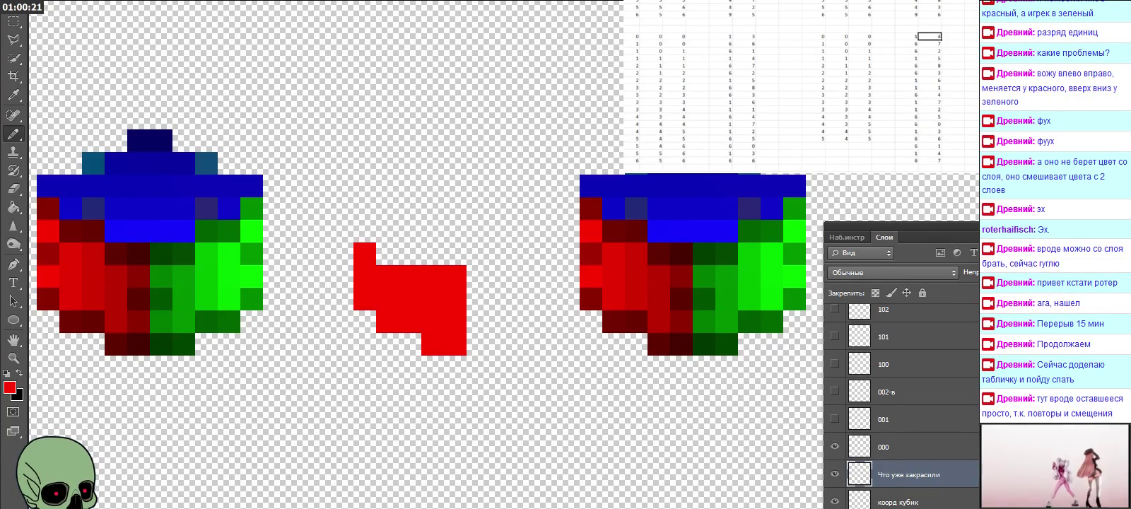
pyautogui.press('Return')
pyautogui.click(906, 36)
pyautogui.moveTo(906, 36); pyautogui.dragTo(906, 138)
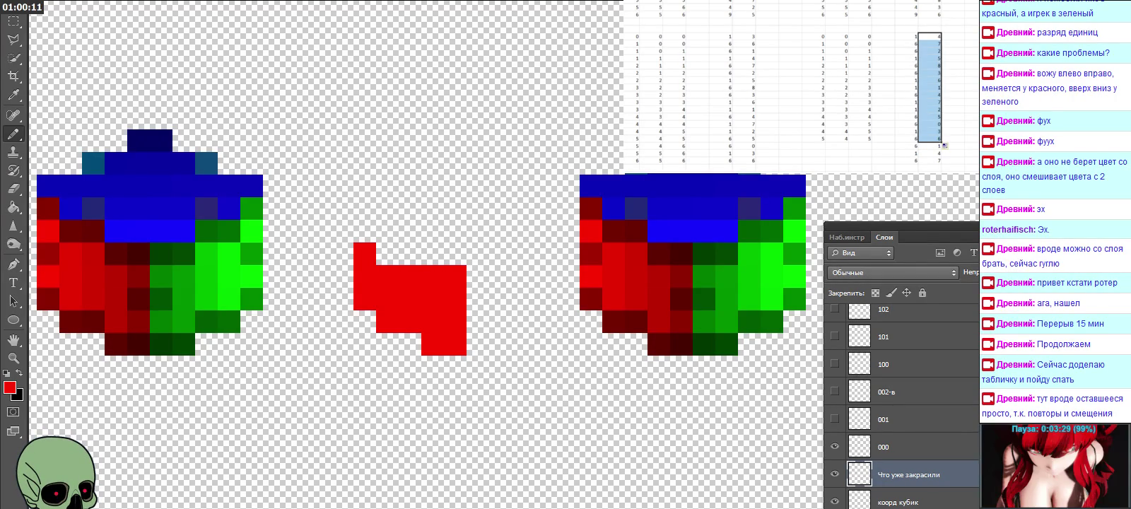
pyautogui.click(906, 146)
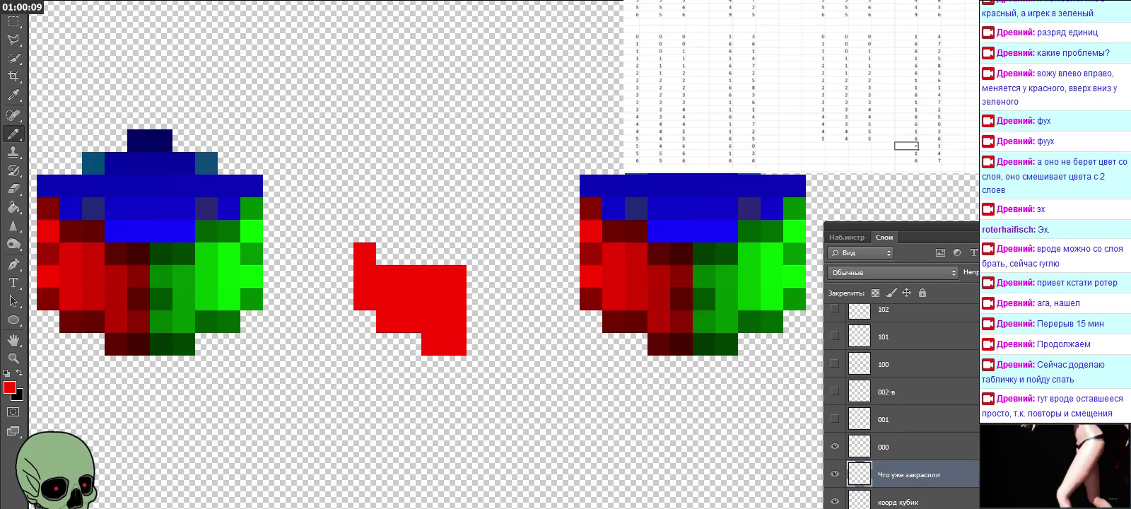
pyautogui.write('=')
pyautogui.click(721, 50)
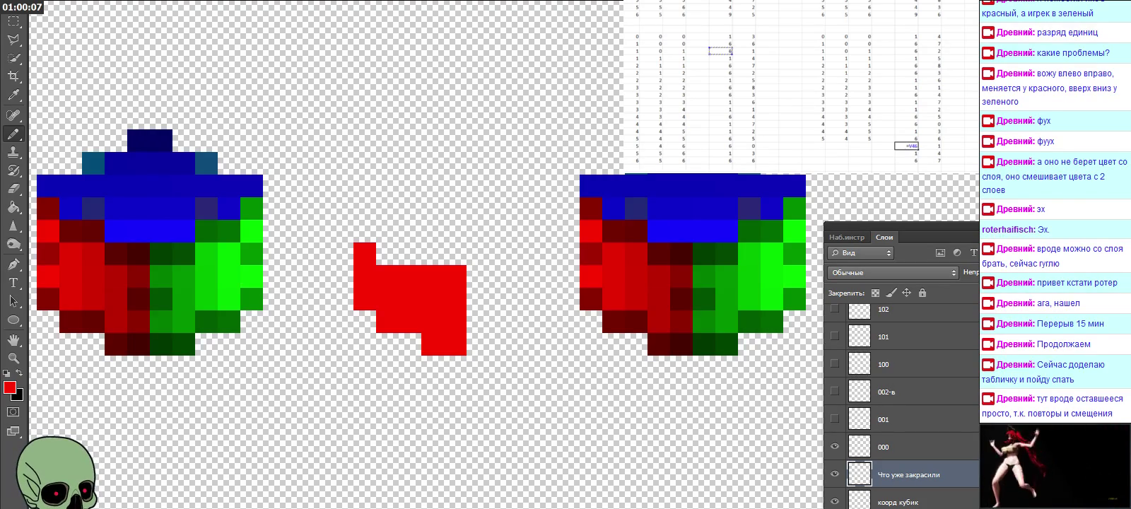
pyautogui.press('Return')
# Fill the new block's columns down by pasting values copied from earlier rows.
pyautogui.press('Up')
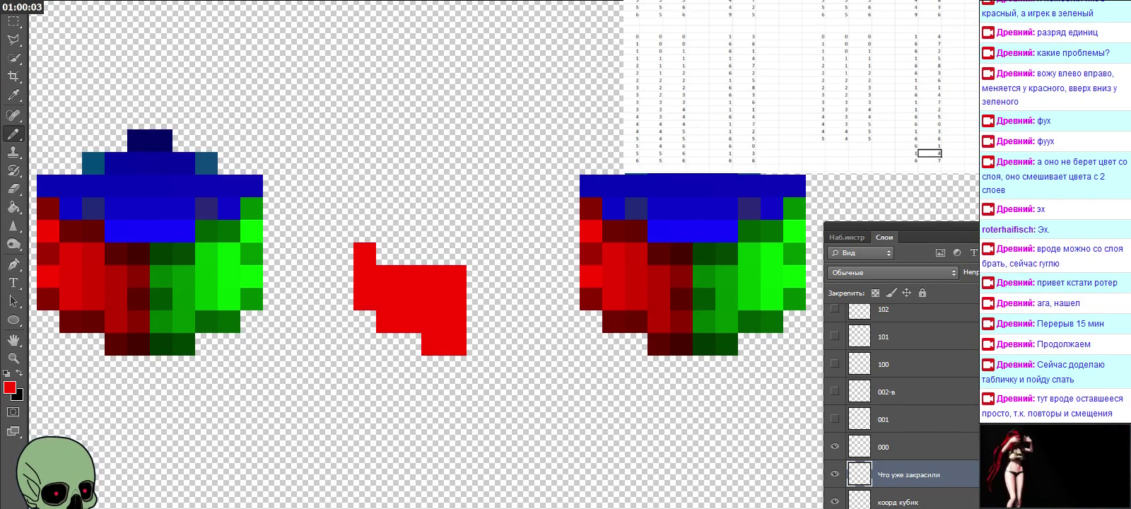
pyautogui.hotkey('ctrl', 'v')
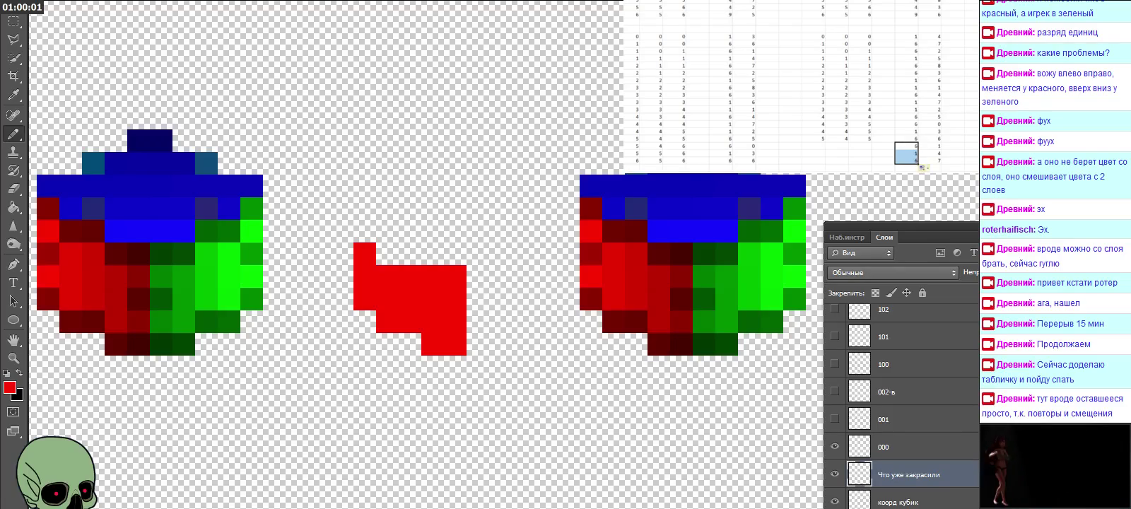
pyautogui.press('Right')
pyautogui.hotkey('ctrl', 'c')
pyautogui.press('Down')
pyautogui.press('Up')
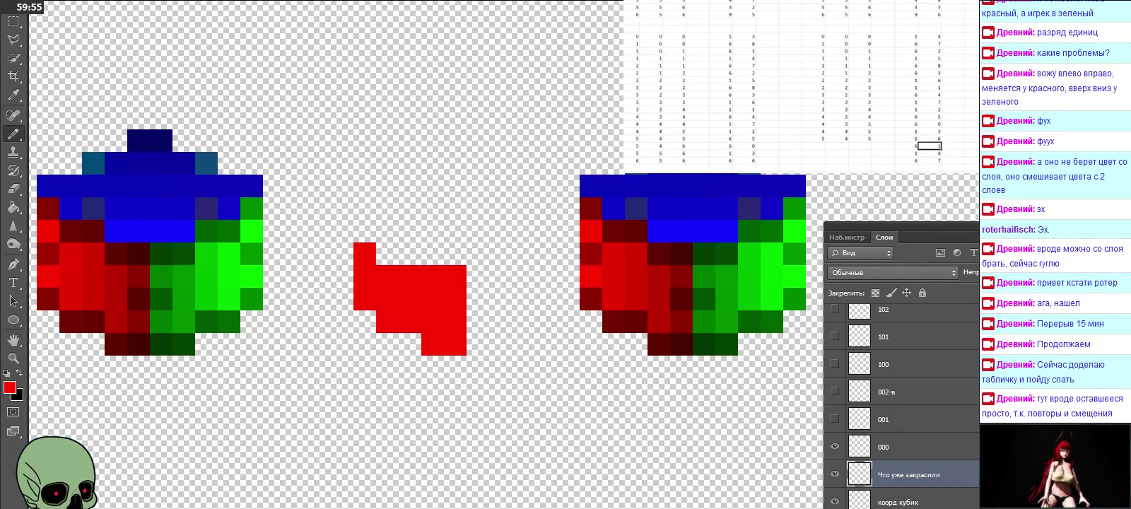
pyautogui.hotkey('ctrl', 'v')
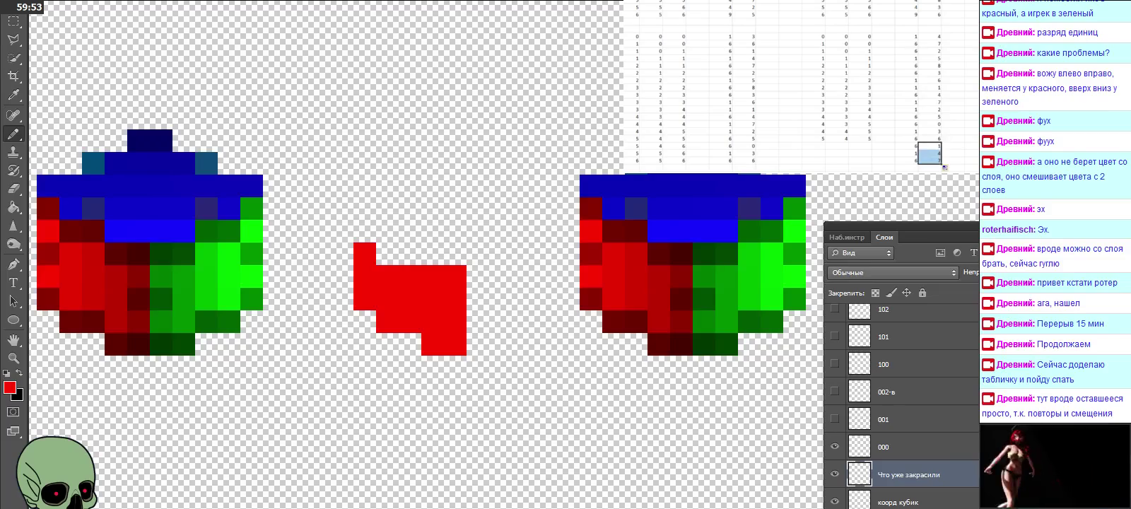
pyautogui.click(860, 138)
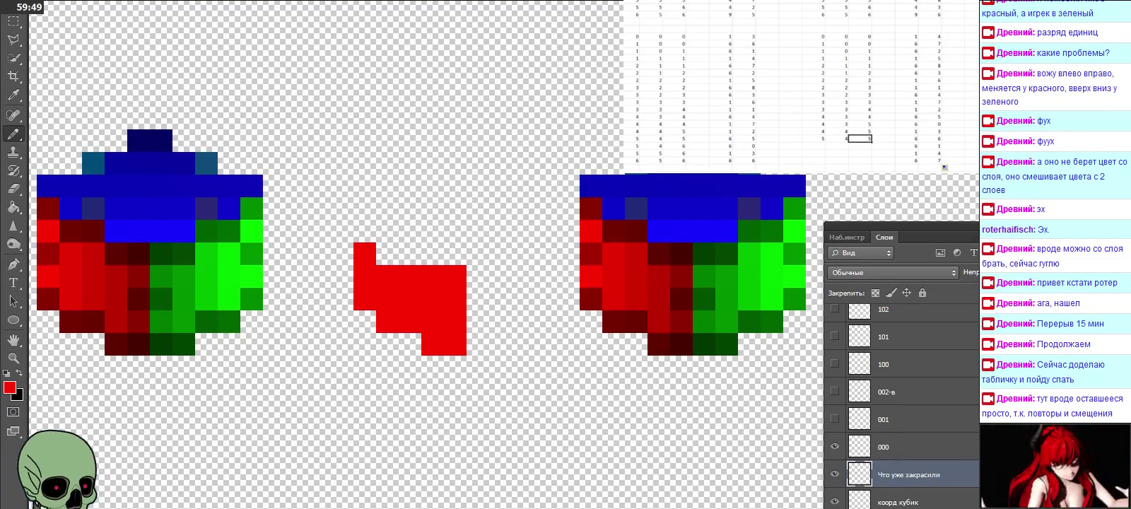
pyautogui.click(813, 145)
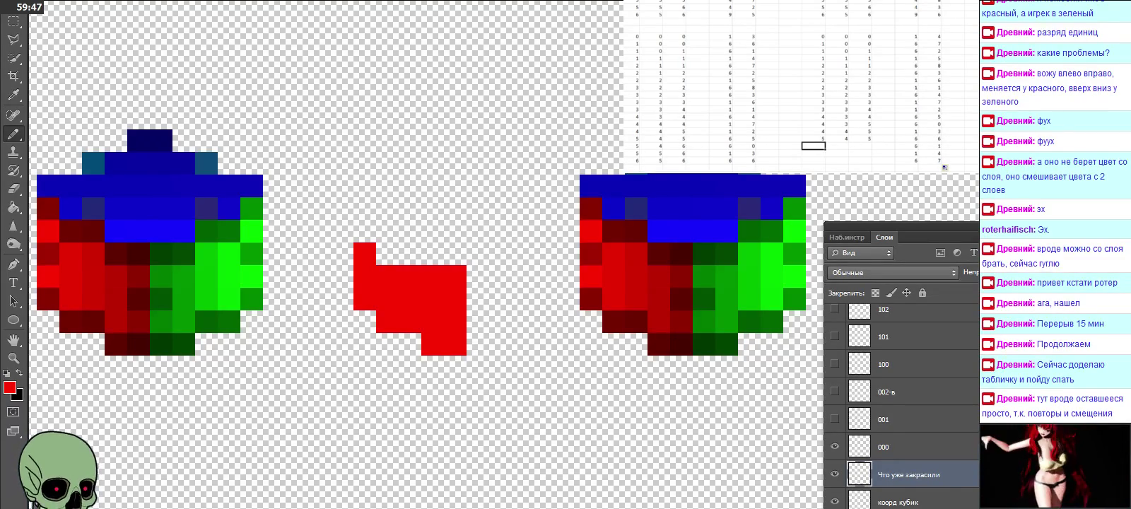
pyautogui.write('=')
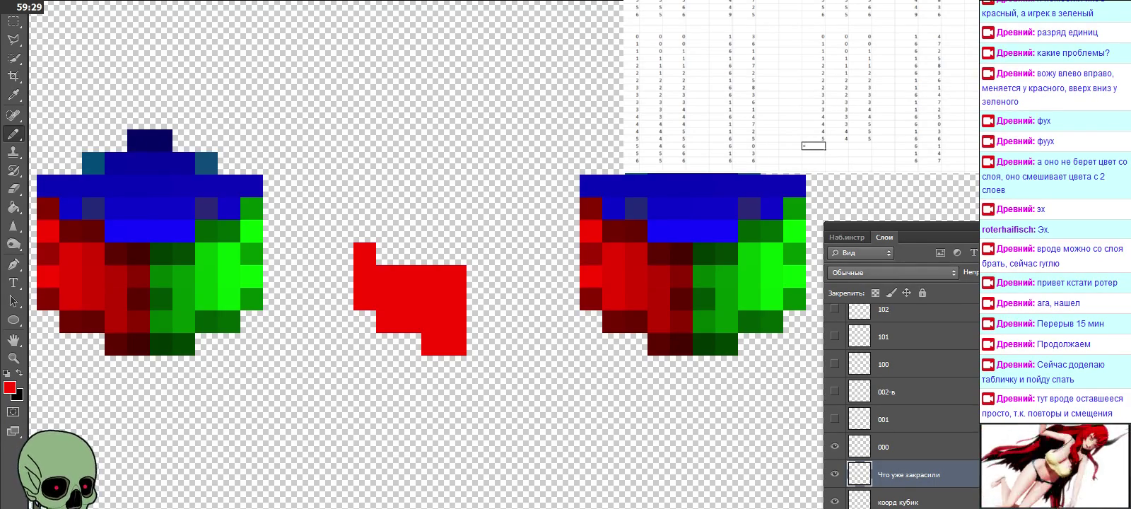
# Enter a formula adding (B46-B45) to the cell above and fill it into the two cells on its right.
pyautogui.press('Up')
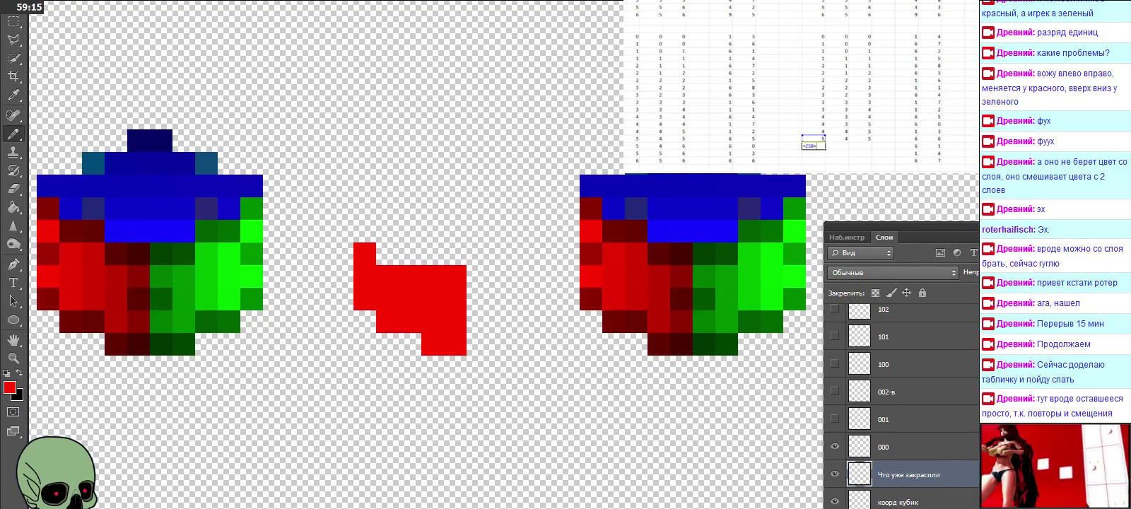
pyautogui.write('(')
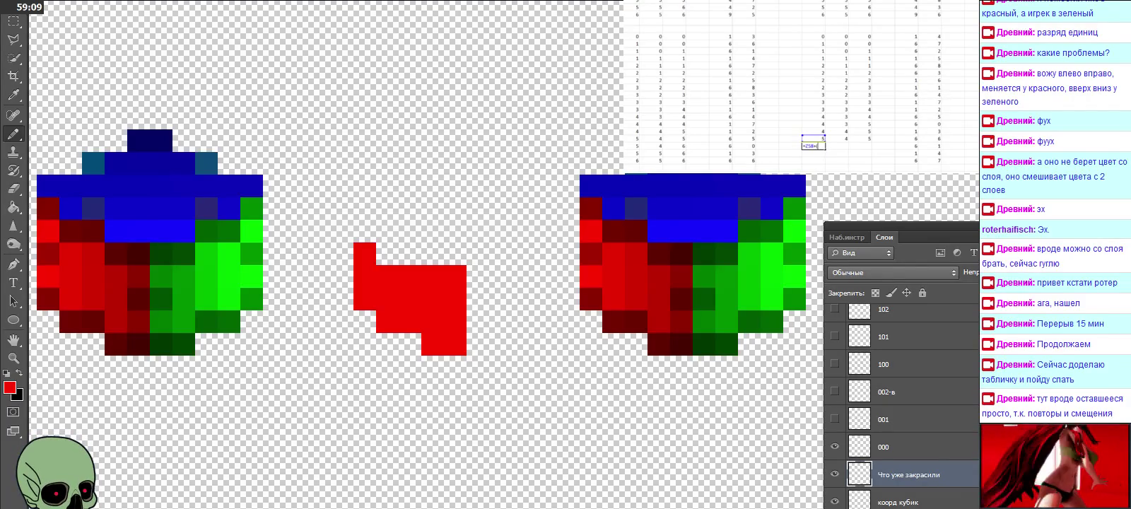
pyautogui.click(633, 51)
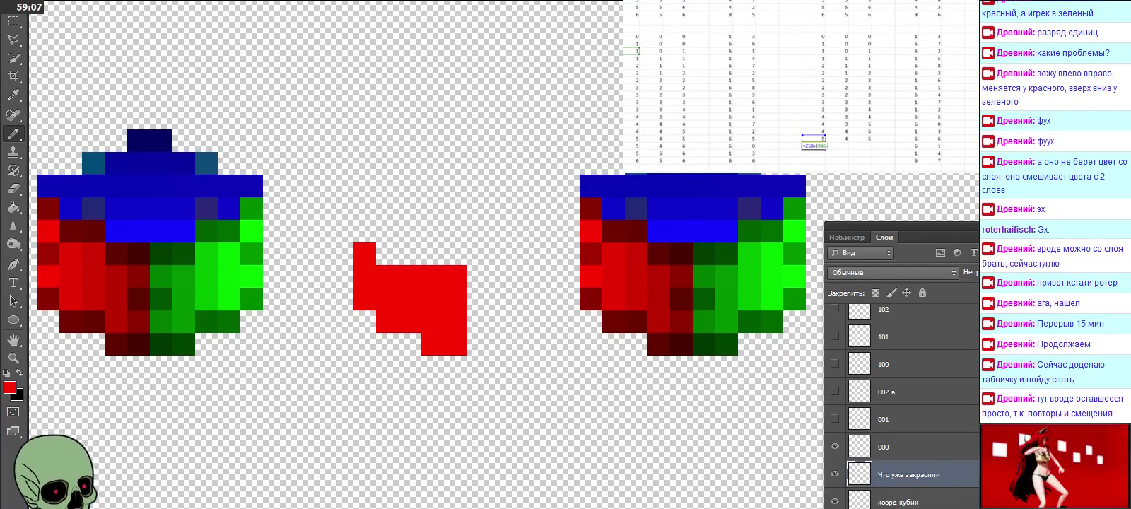
pyautogui.write('-')
pyautogui.click(631, 43)
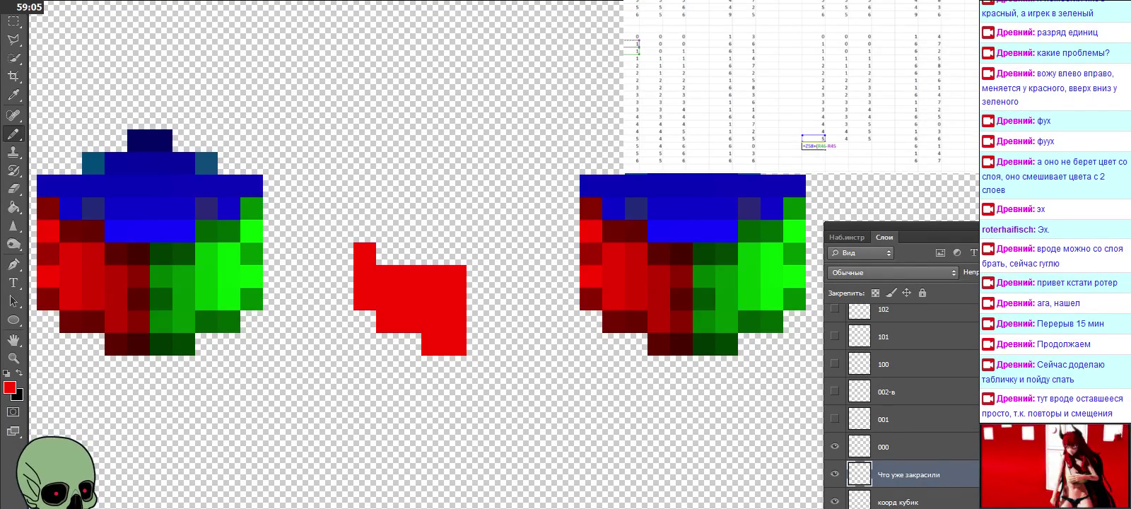
pyautogui.press('Return')
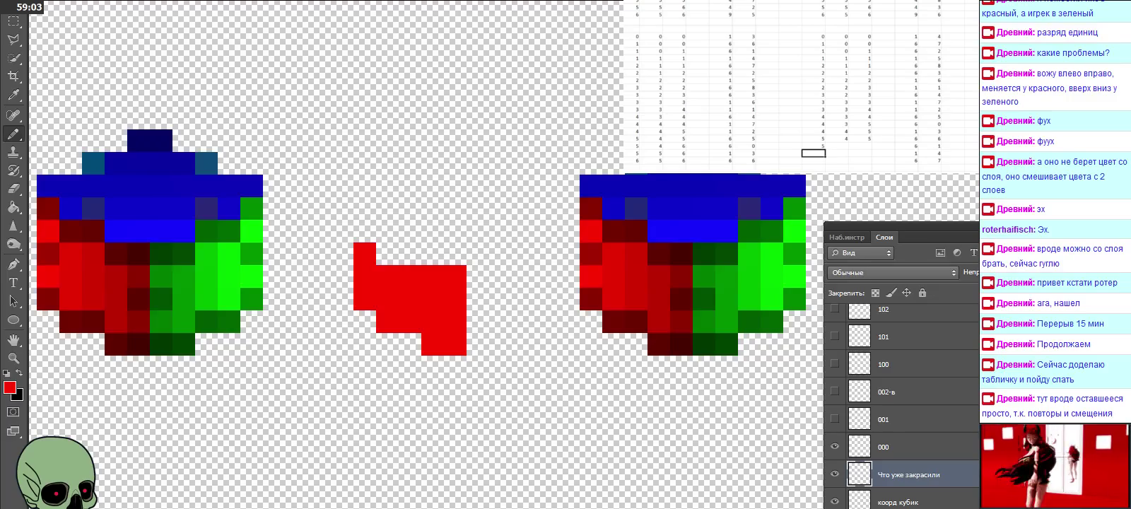
pyautogui.click(813, 146)
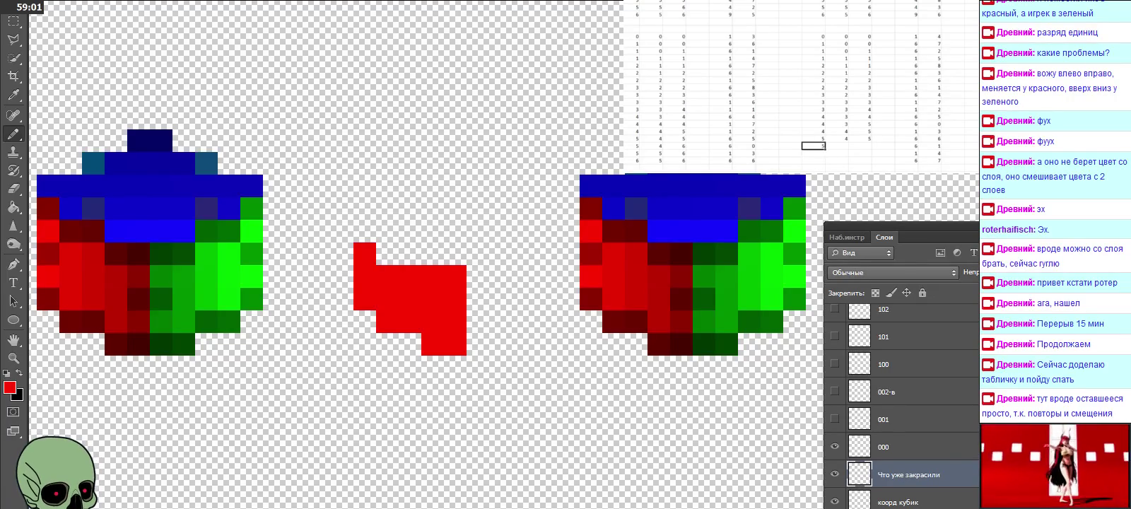
pyautogui.moveTo(825, 150); pyautogui.dragTo(869, 147)
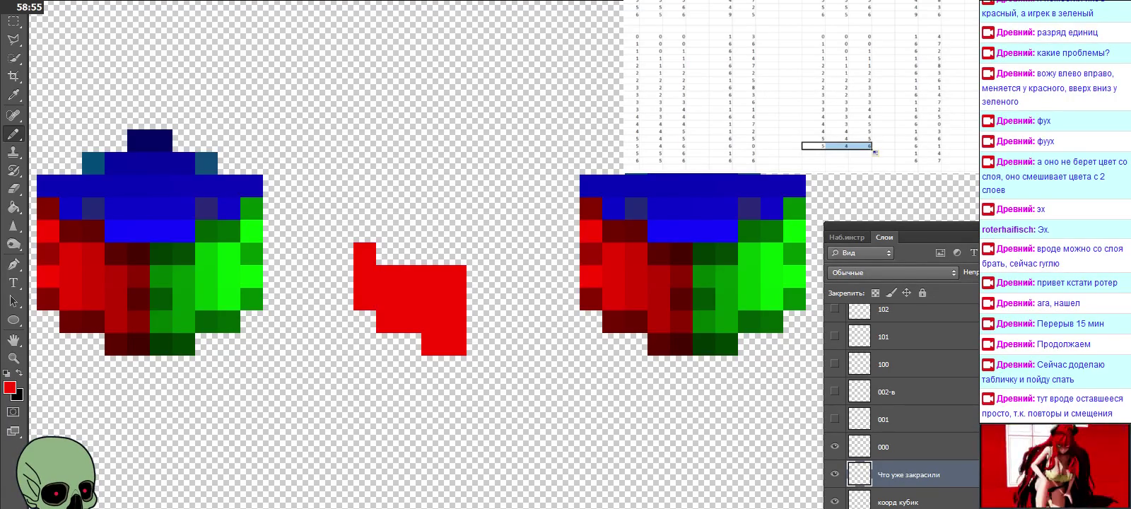
# Fill the three formulas down one row, then copy the finished coordinate block and paste it below.
pyautogui.moveTo(872, 149); pyautogui.dragTo(871, 159)
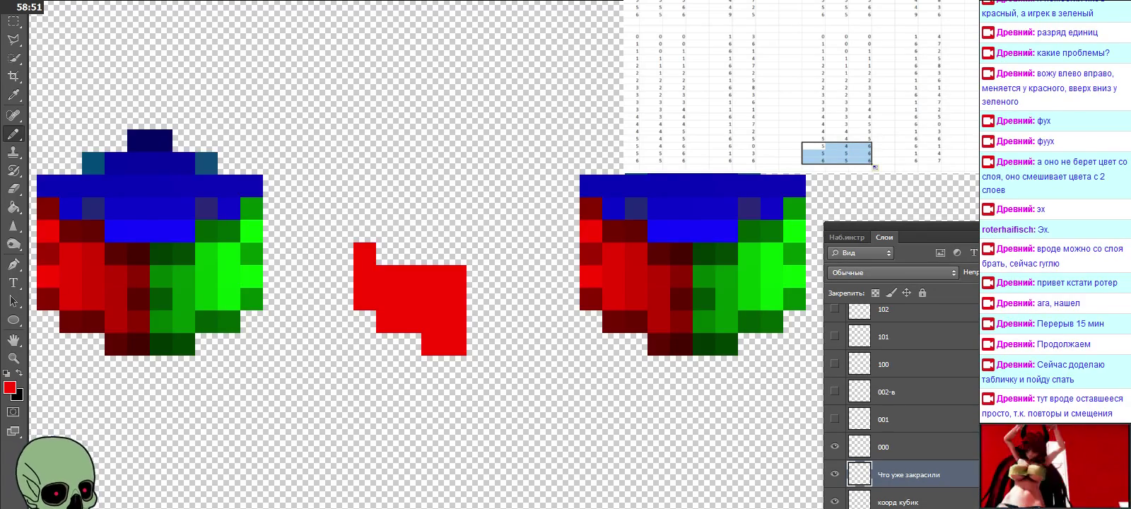
pyautogui.click(883, 145)
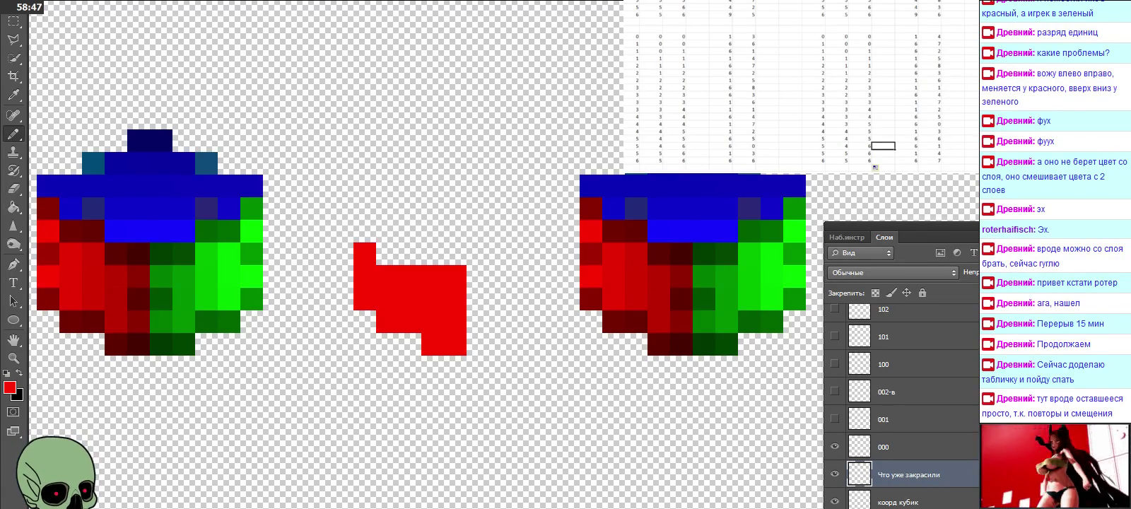
pyautogui.moveTo(813, 36); pyautogui.dragTo(906, 124)
pyautogui.hotkey('ctrl', 'c')
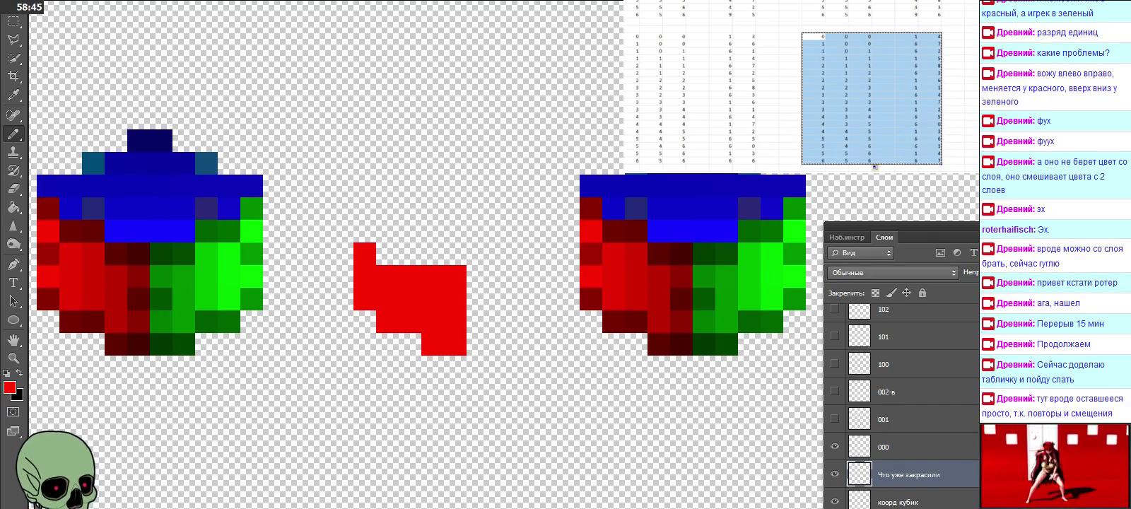
pyautogui.scroll(-3, 871, 85)
pyautogui.click(813, 73)
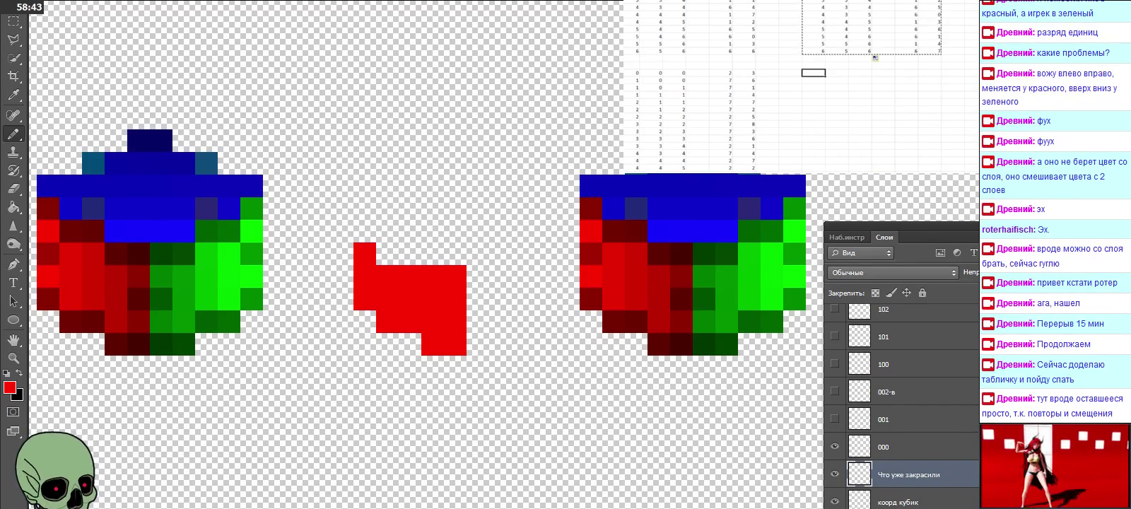
pyautogui.hotkey('ctrl', 'v')
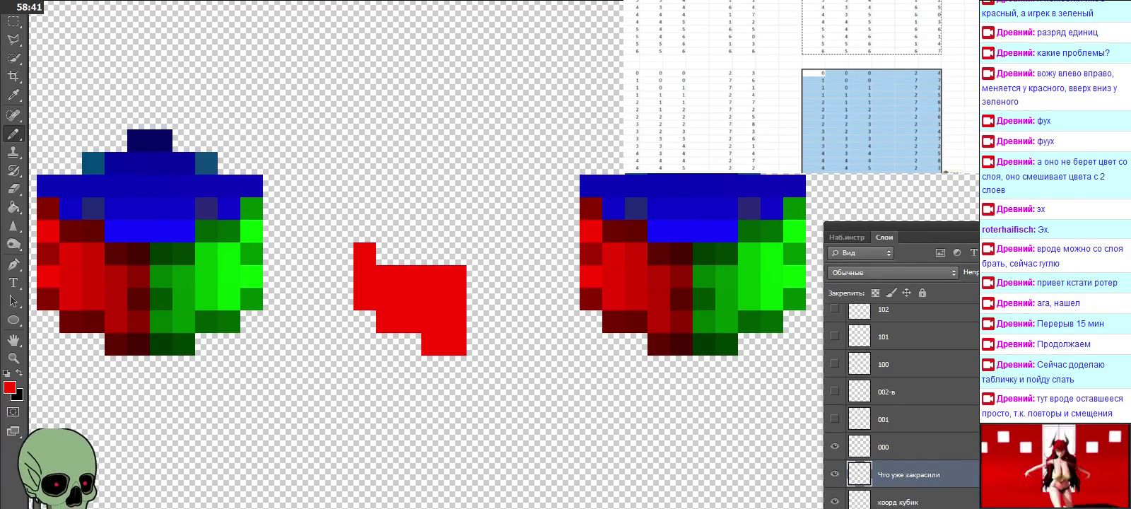
# Paste the coordinate block again further down and scroll through the table to check it.
pyautogui.scroll(-2, 872, 84)
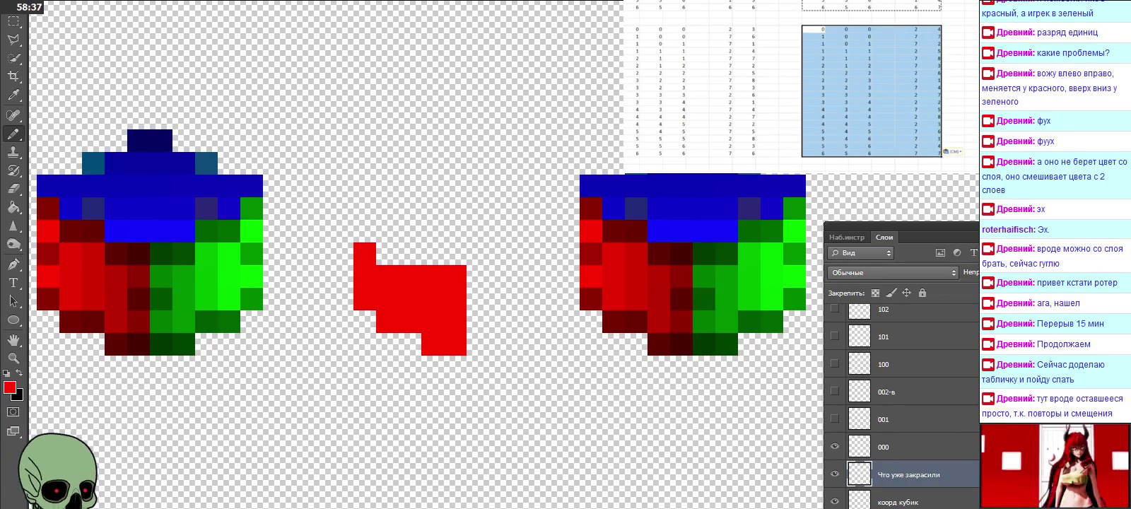
pyautogui.scroll(-2, 872, 85)
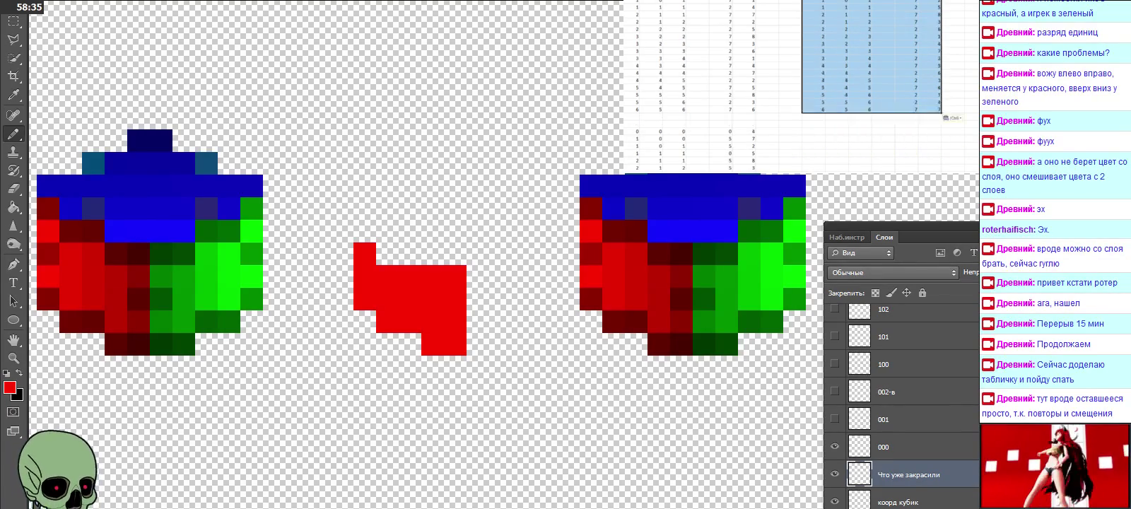
pyautogui.scroll(-3, 871, 85)
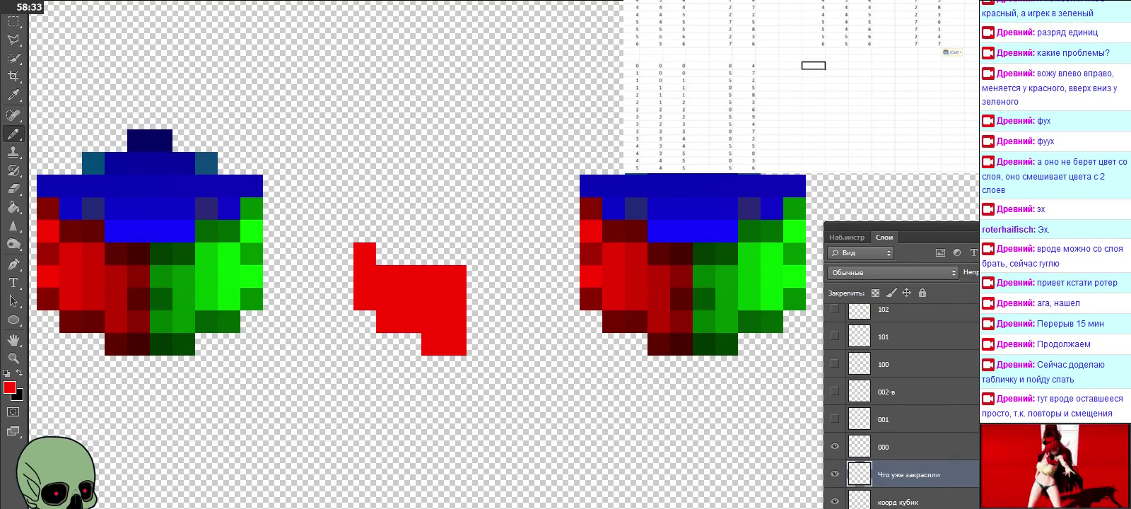
pyautogui.hotkey('ctrl', 'v')
pyautogui.scroll(-4, 801, 86)
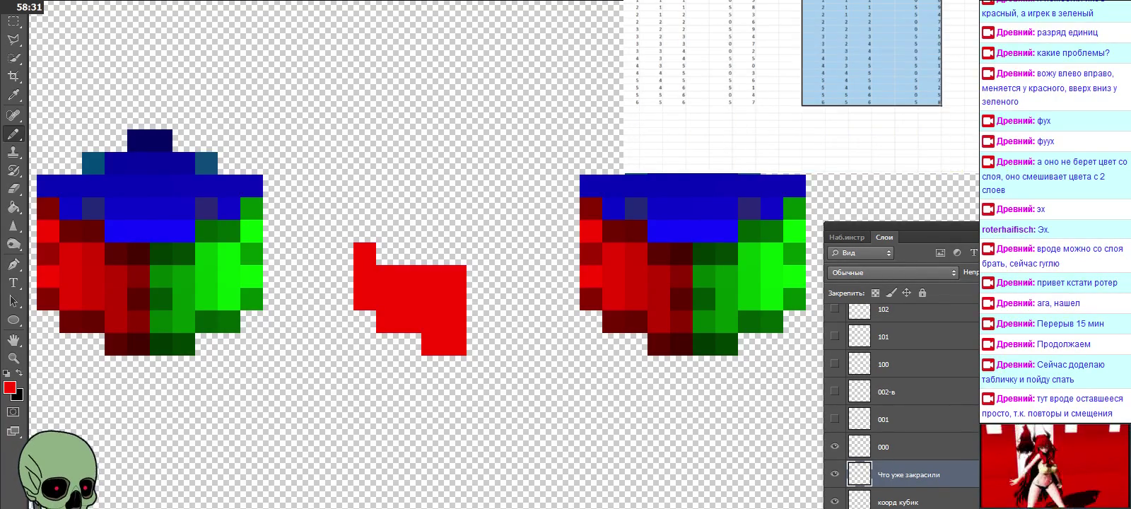
pyautogui.scroll(-1, 801, 86)
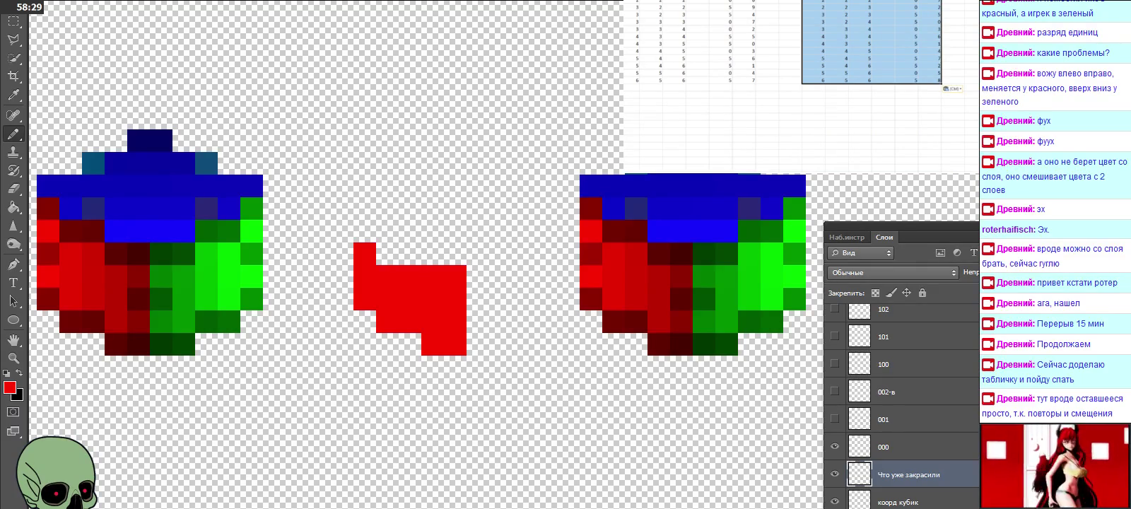
pyautogui.scroll(8, 801, 86)
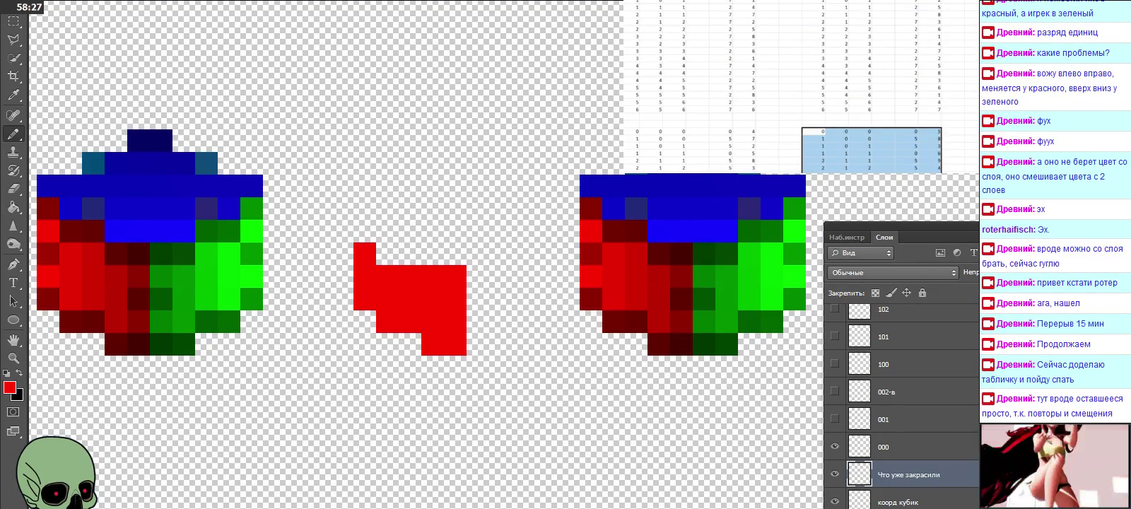
pyautogui.scroll(-5, 872, 92)
pyautogui.scroll(-3, 872, 92)
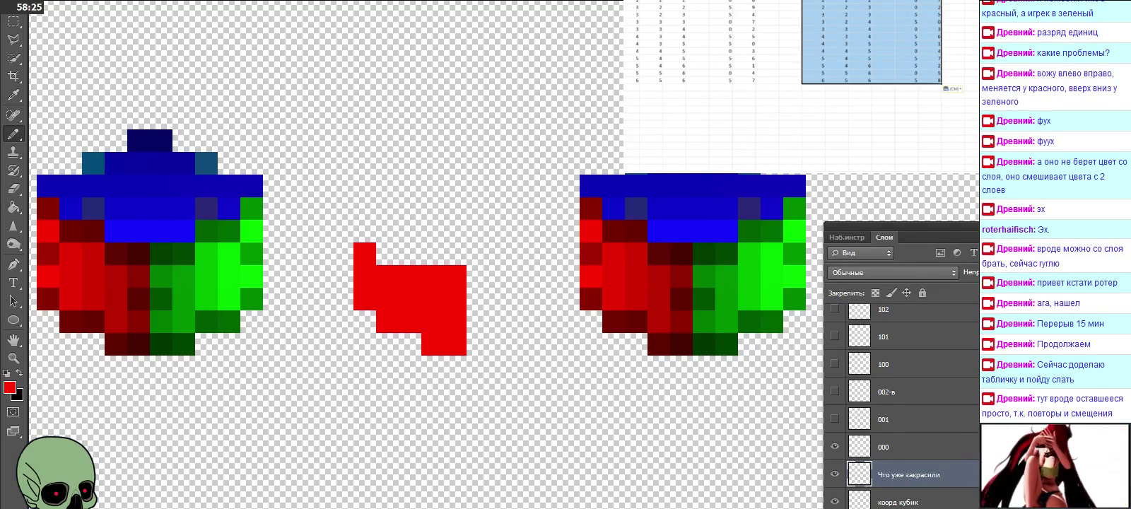
pyautogui.click(884, 127)
# Add three red pixels on the red shape's left, then paste numbers into the spreadsheet.
pyautogui.click(387, 254)
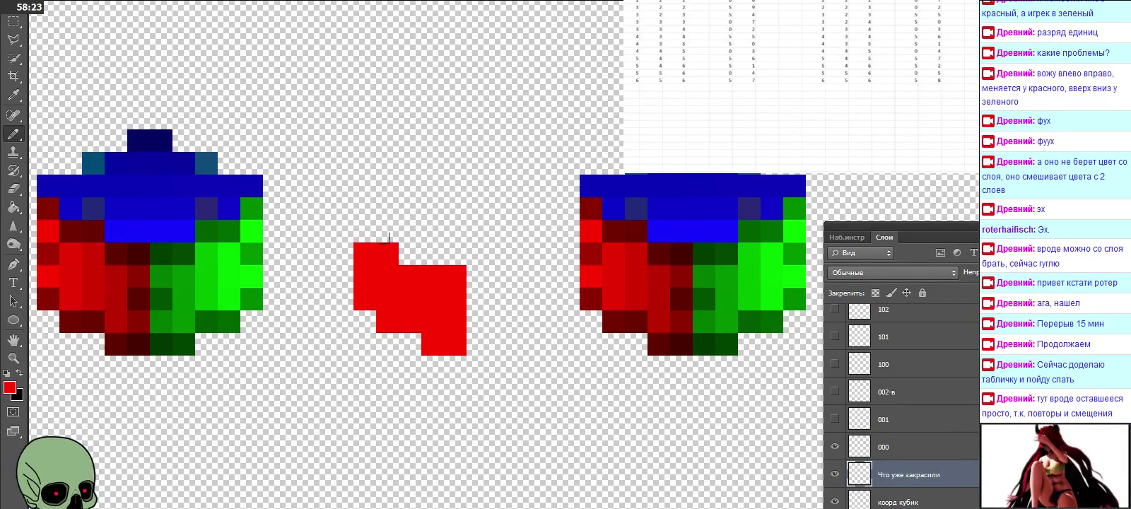
pyautogui.click(410, 254)
pyautogui.click(365, 232)
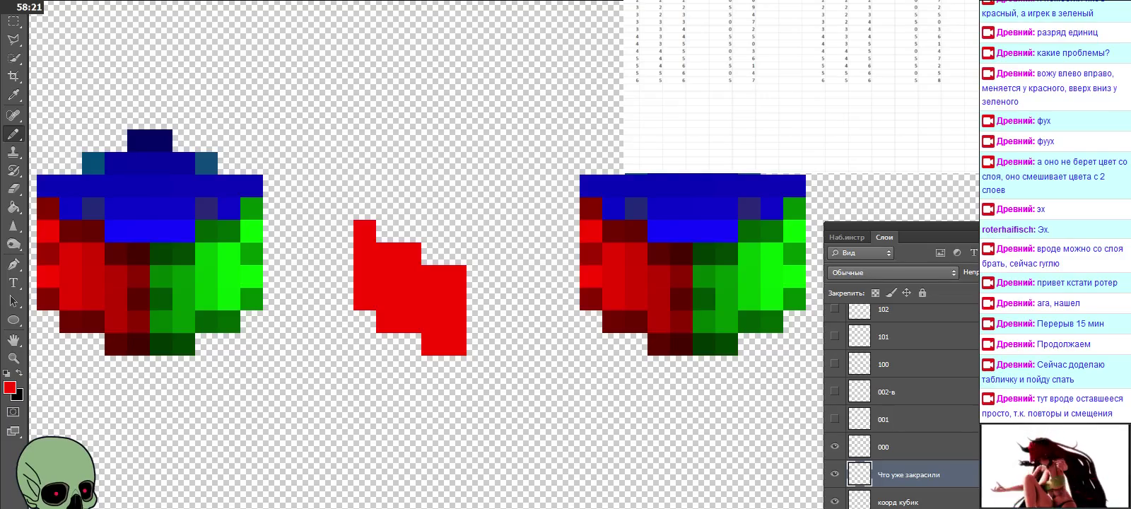
pyautogui.hotkey('ctrl', 'v')
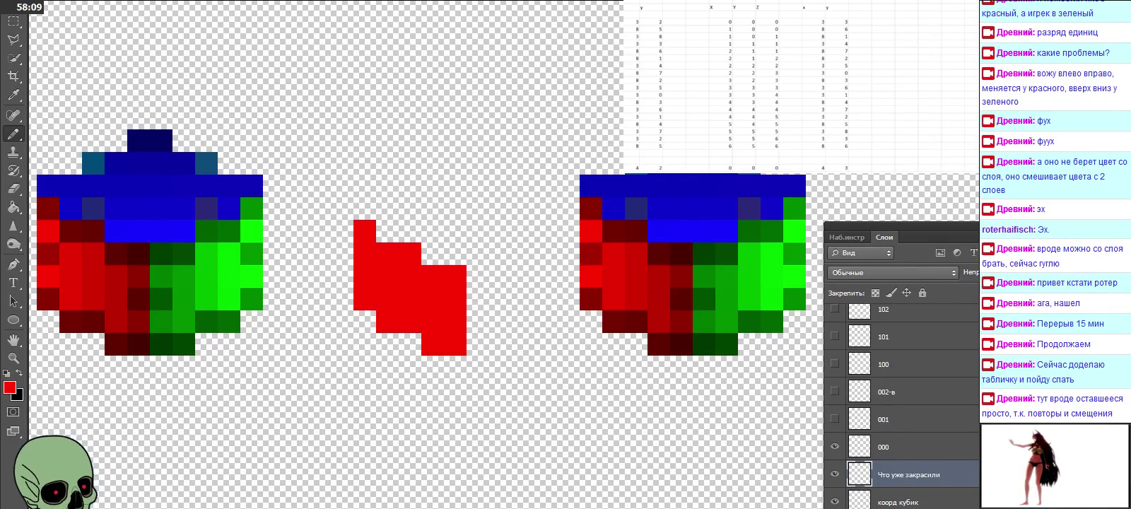
# Paste the next block of pixel coordinates into the table.
pyautogui.hotkey('ctrl', 'v')
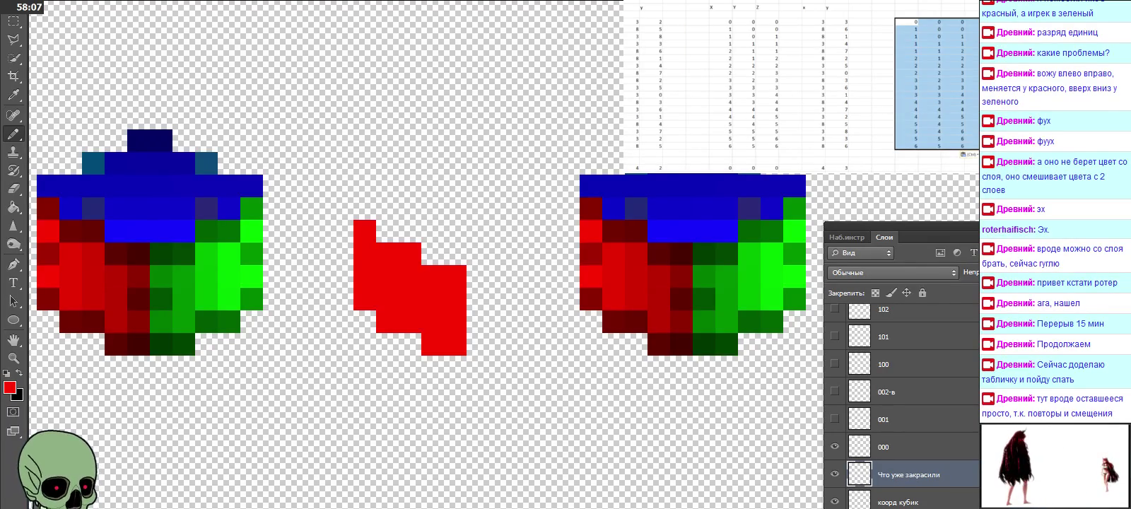
pyautogui.hscroll(3, 798, 85)
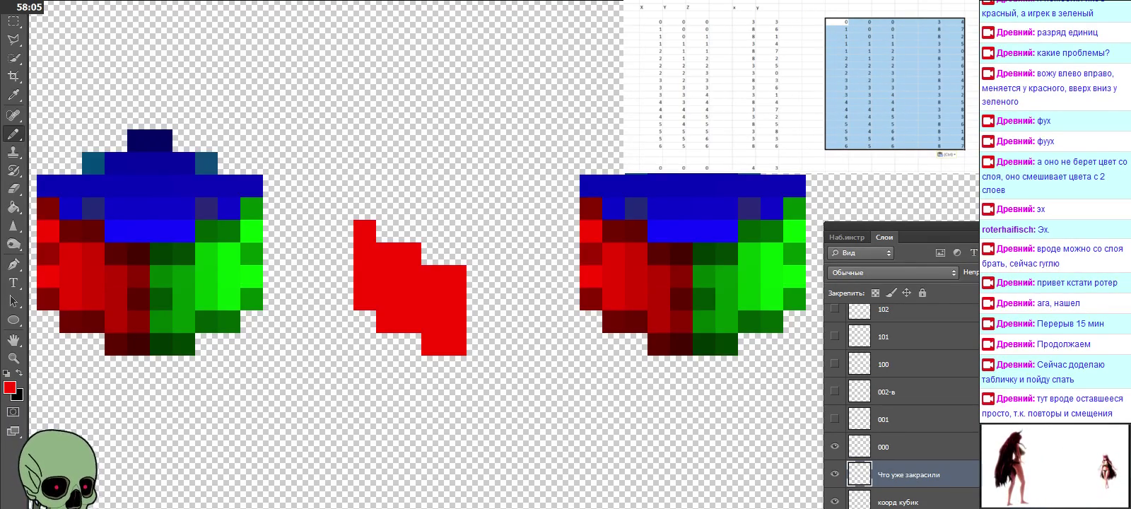
pyautogui.hscroll(2, 799, 85)
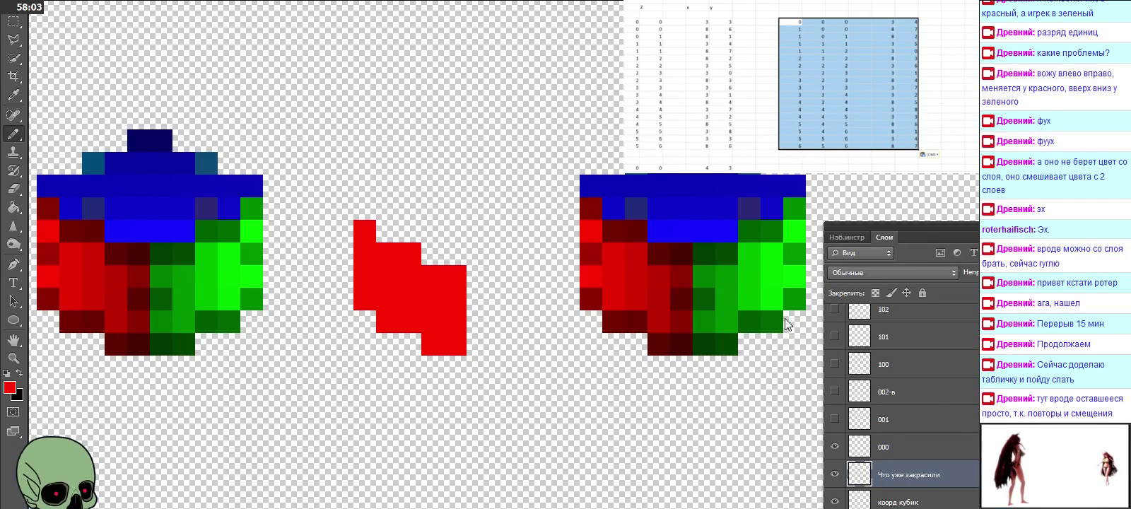
pyautogui.scroll(-1, 799, 84)
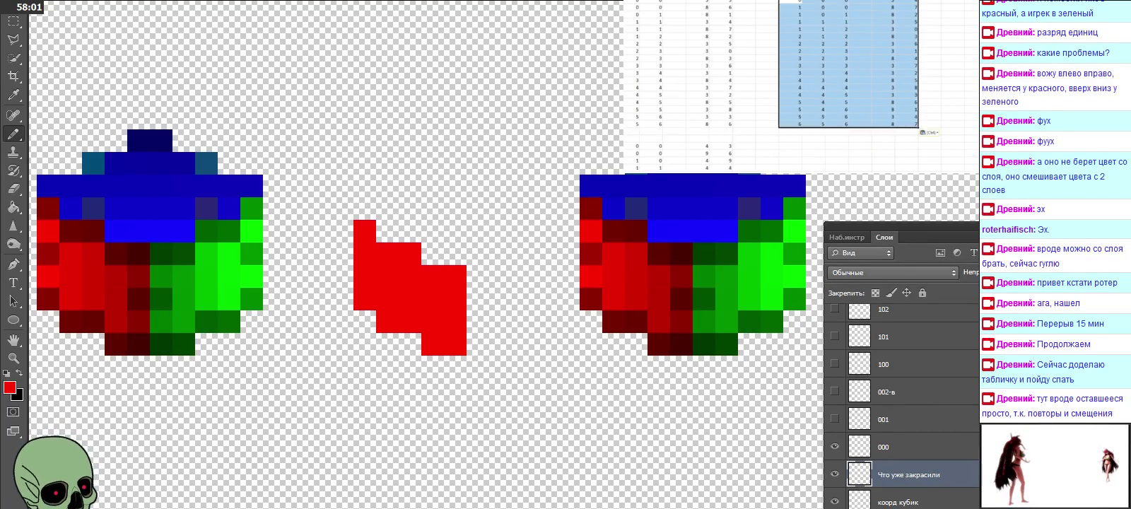
pyautogui.scroll(-2, 799, 85)
# Select the next data block through to the end of the data, then paint red pixels up the shape's left.
pyautogui.click(791, 102)
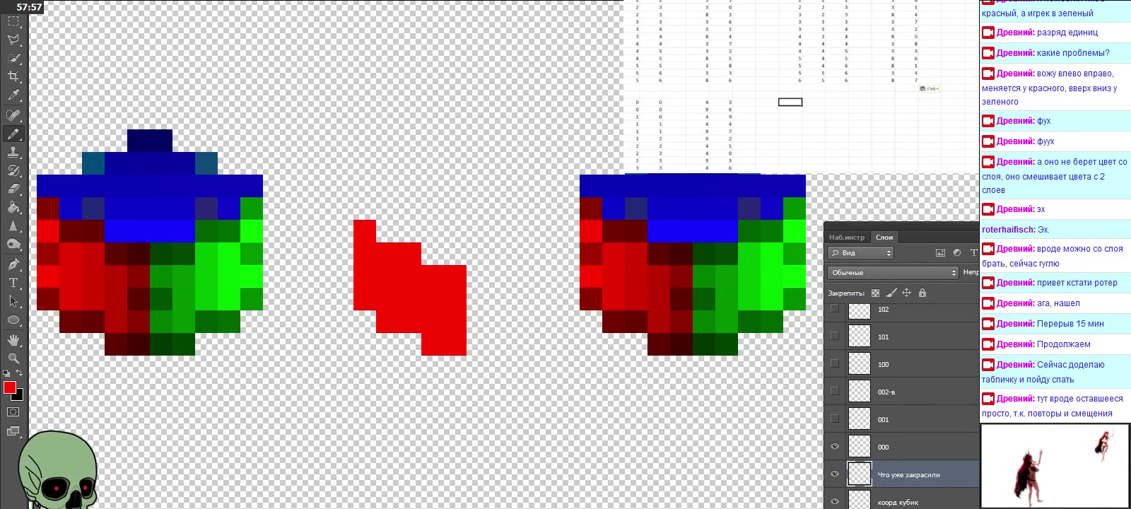
pyautogui.hotkey('ctrl', 'shift', 'End')
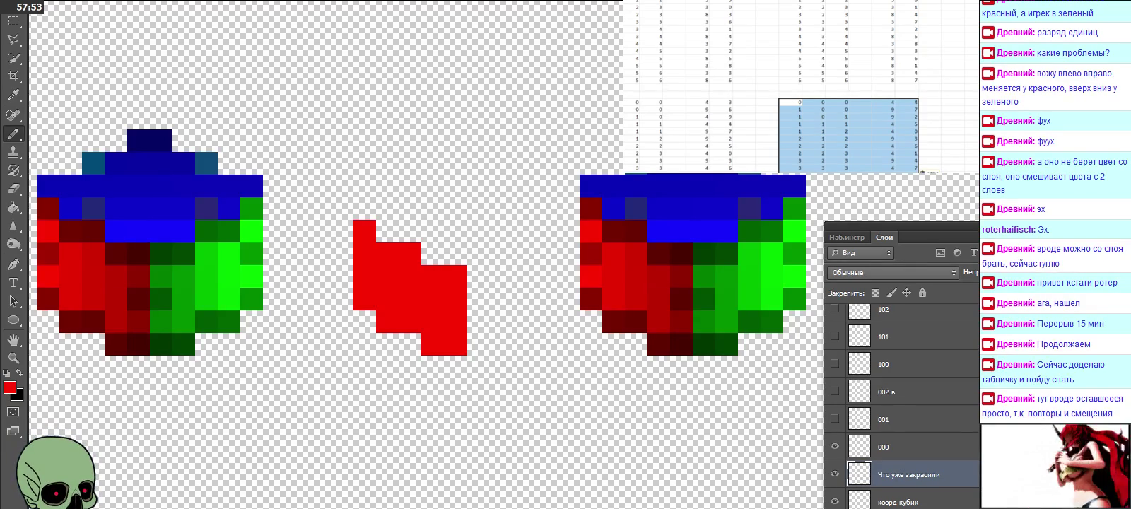
pyautogui.scroll(-2, 799, 85)
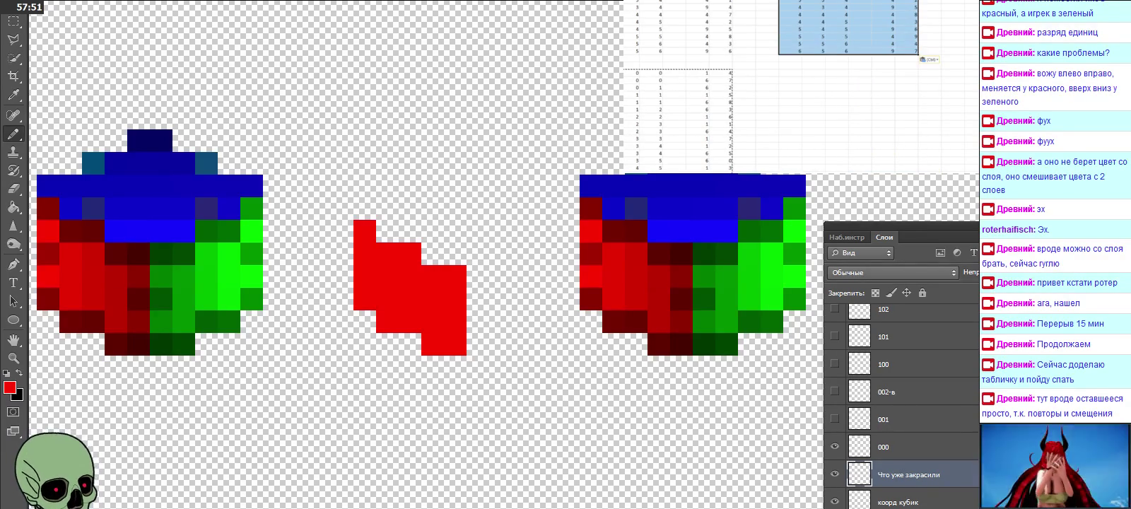
pyautogui.scroll(-2, 799, 85)
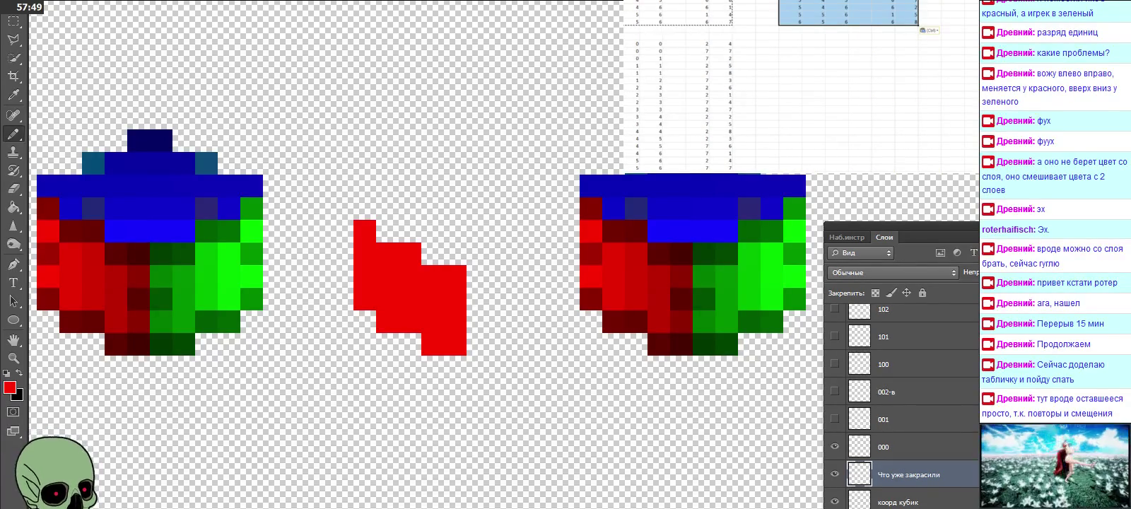
pyautogui.scroll(-5, 799, 85)
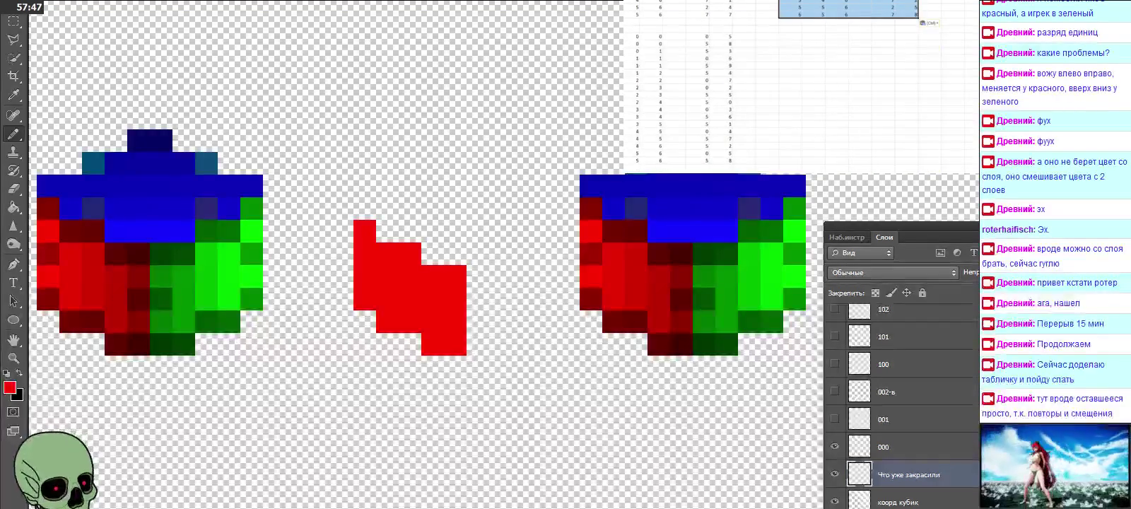
pyautogui.scroll(-3, 799, 85)
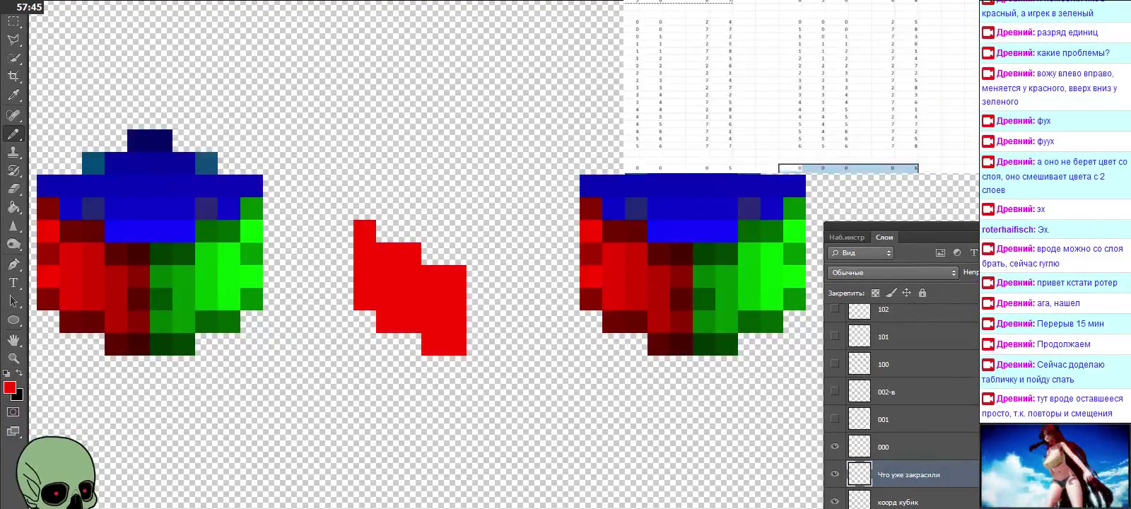
pyautogui.scroll(5, 799, 85)
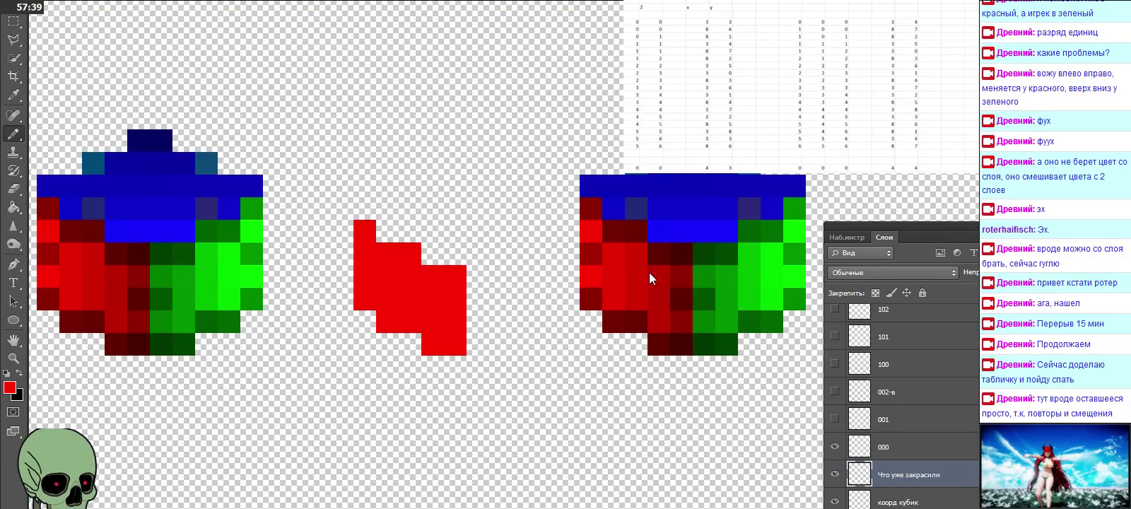
pyautogui.moveTo(419, 237); pyautogui.dragTo(441, 237)
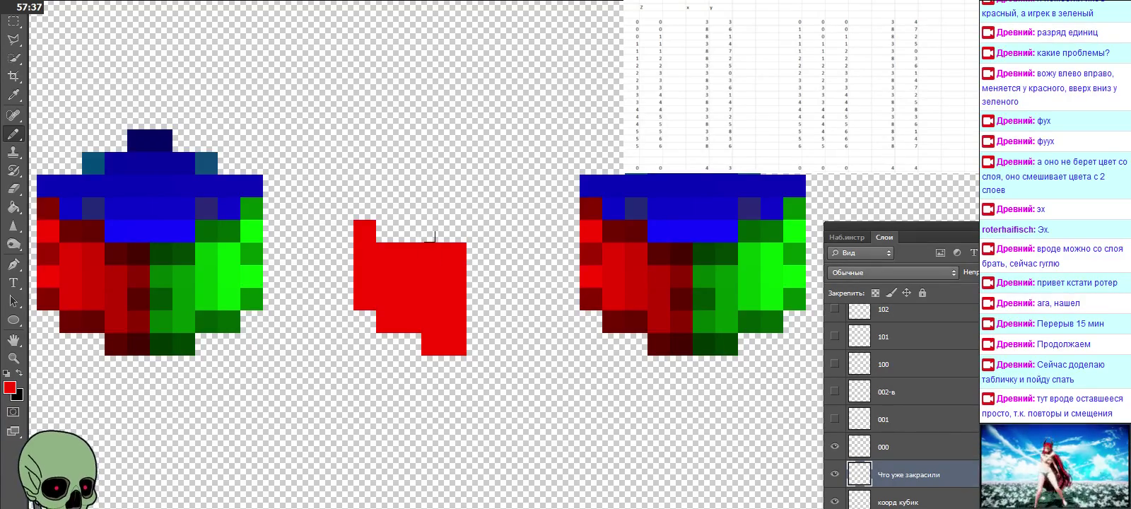
# Paint three more red pixels stepping up-left to the shape's top-left corner.
pyautogui.moveTo(373, 214); pyautogui.dragTo(396, 214)
pyautogui.click(346, 200)
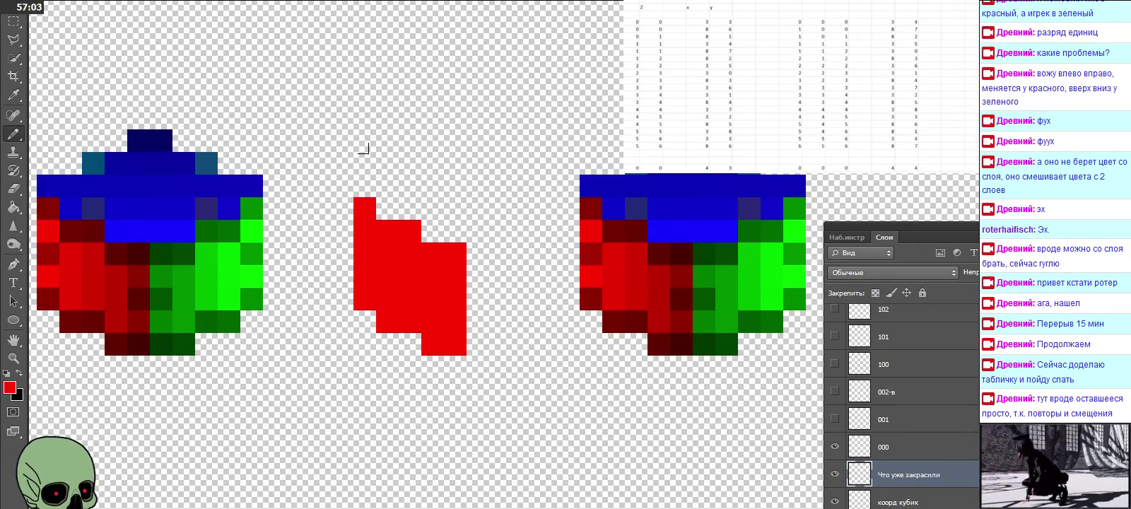
# Change the foreground painting colour from red to pure blue (0000ff).
pyautogui.click(9, 387)
pyautogui.click(675, 224)
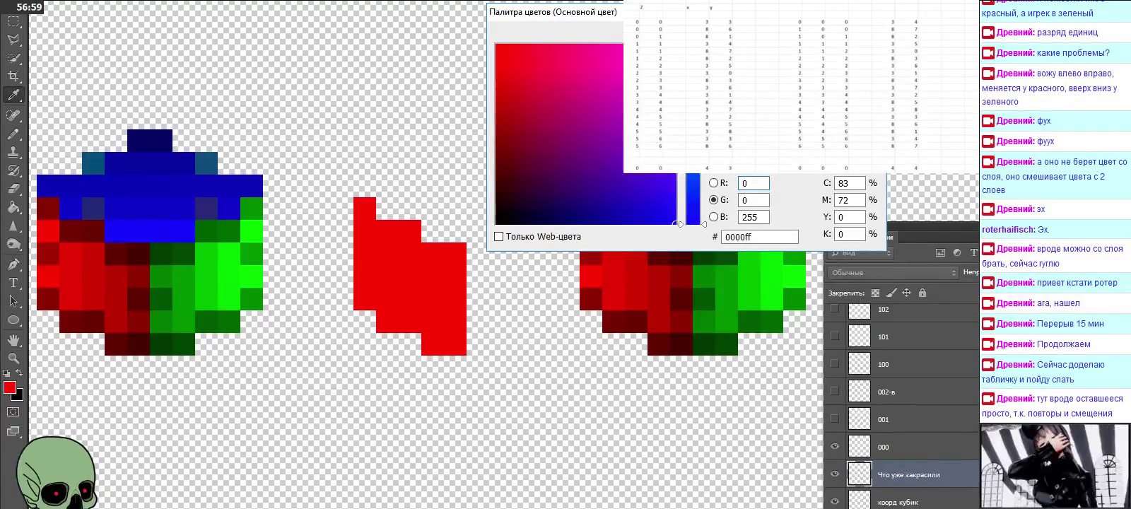
pyautogui.press('Return')
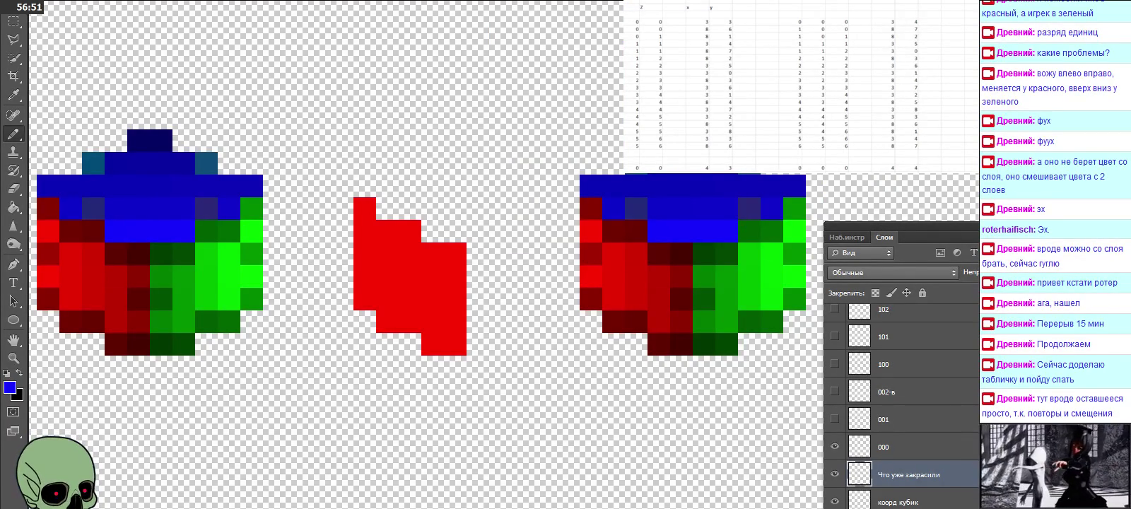
pyautogui.hscroll(2, 801, 85)
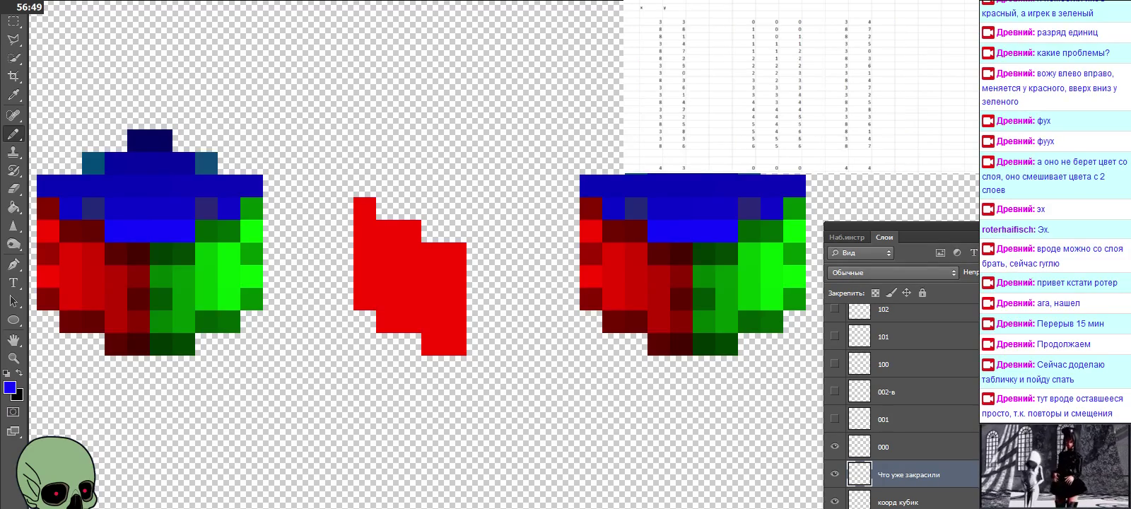
# Paste the three copied coordinate columns into an empty cell right of the table.
pyautogui.hscroll(2, 801, 85)
pyautogui.click(720, 65)
pyautogui.scroll(-6, 801, 85)
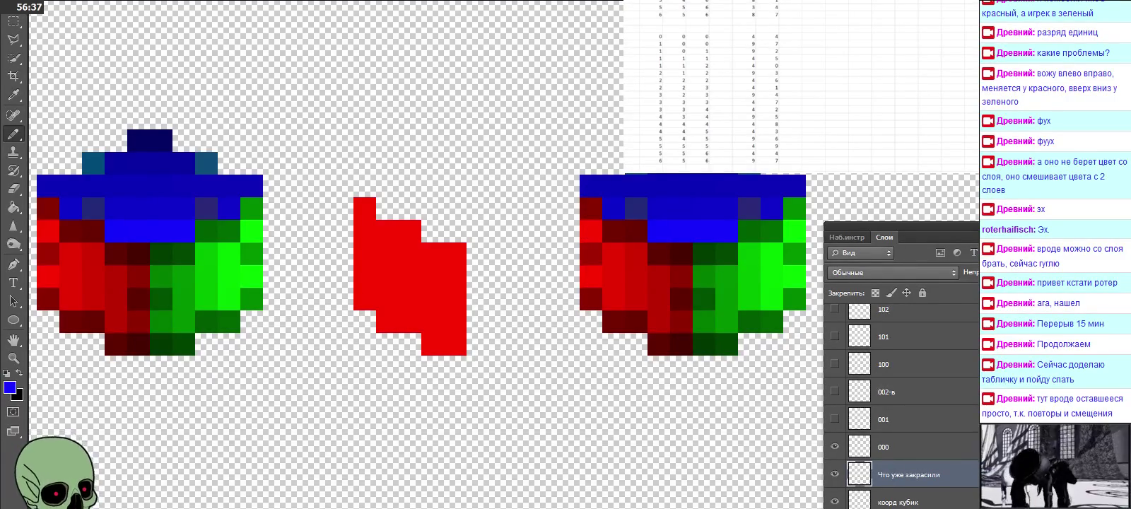
pyautogui.scroll(5, 799, 85)
pyautogui.click(721, 44)
pyautogui.scroll(1, 721, 78)
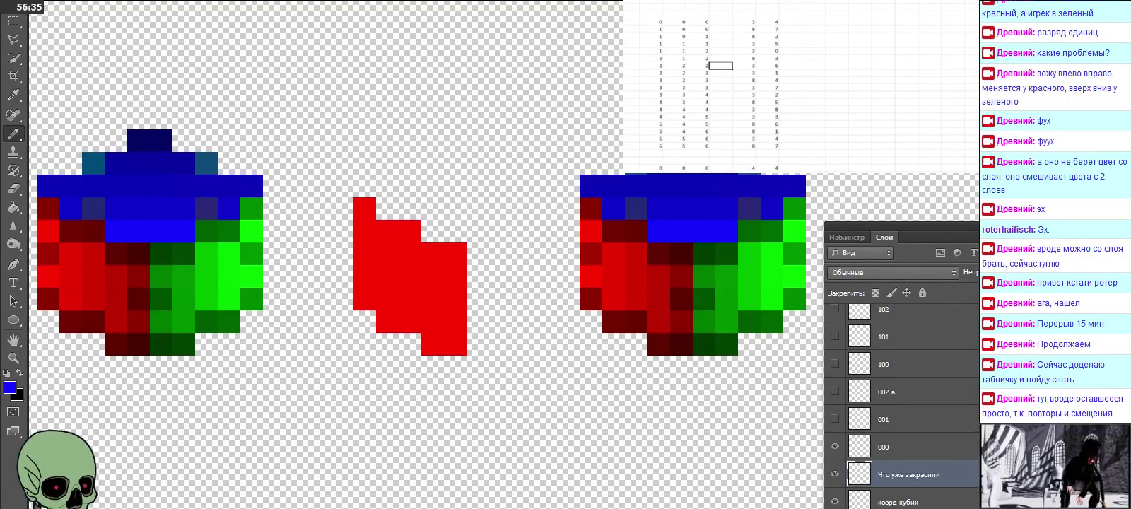
pyautogui.hscroll(-2, 799, 84)
pyautogui.hscroll(-2, 799, 85)
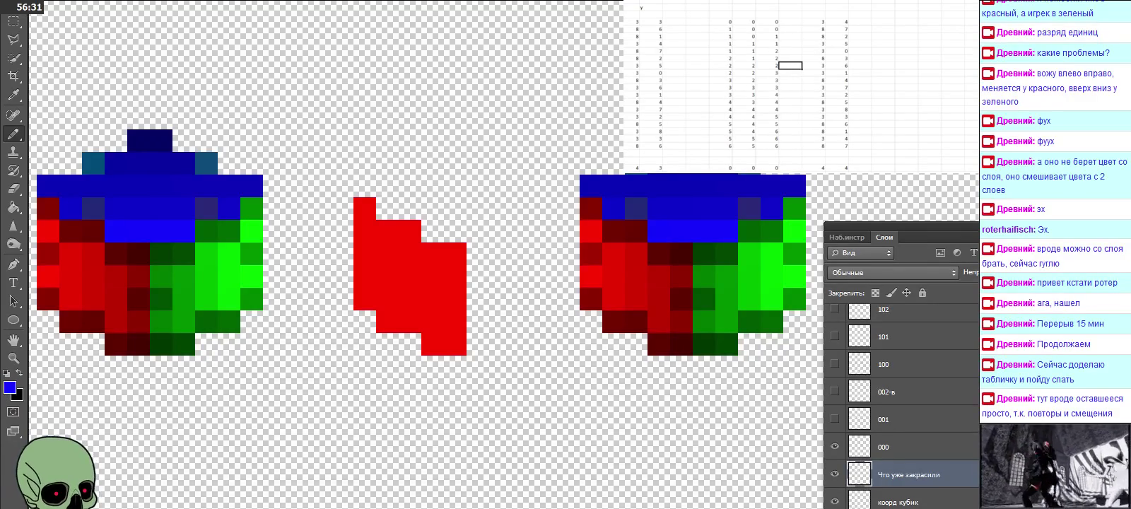
pyautogui.click(907, 22)
pyautogui.hotkey('ctrl', 'v')
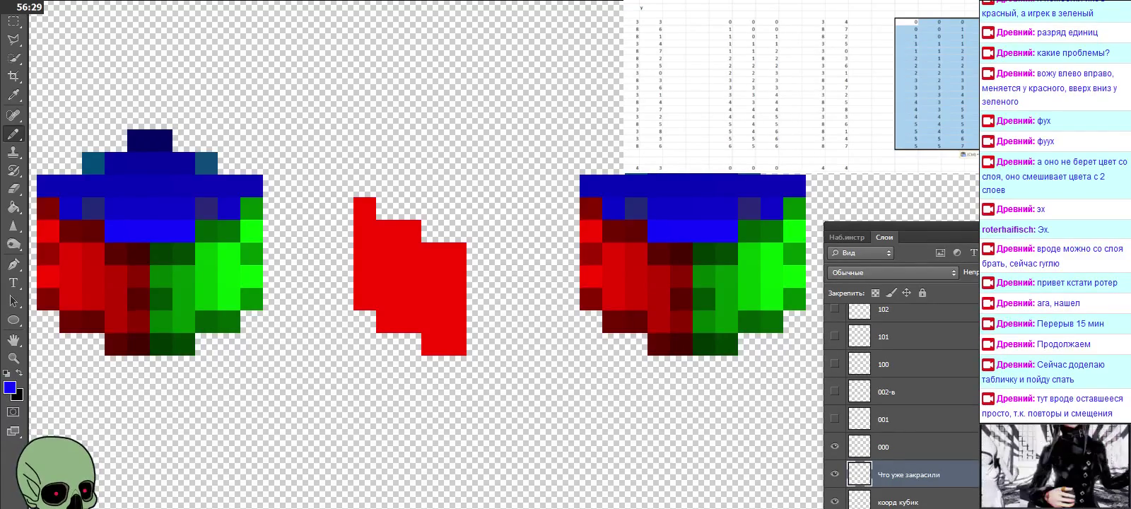
# Paste another copy of the coordinate columns at a cell further left.
pyautogui.hscroll(3, 799, 84)
pyautogui.hscroll(5, 799, 85)
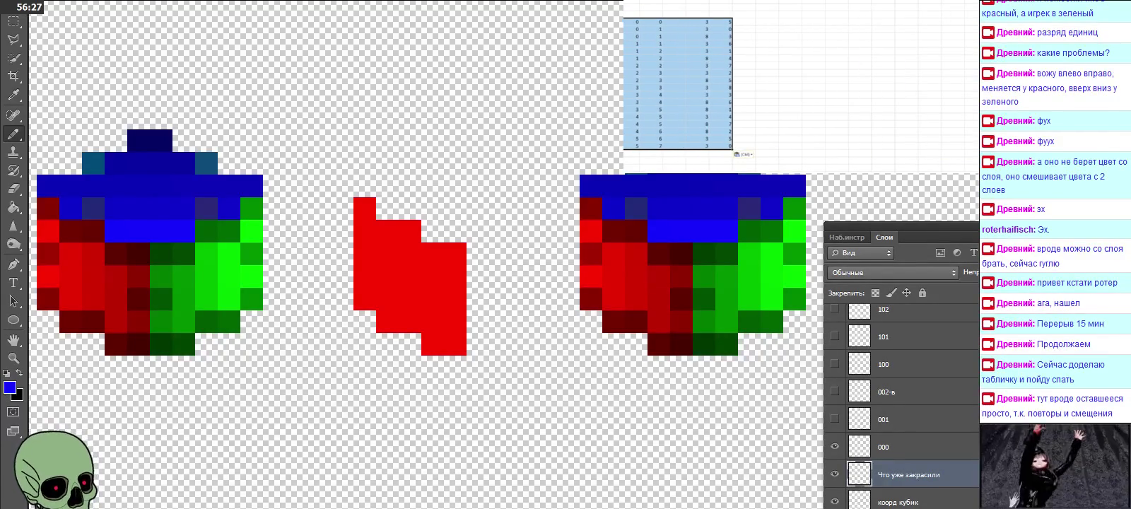
pyautogui.click(791, 22)
pyautogui.hotkey('ctrl', 'v')
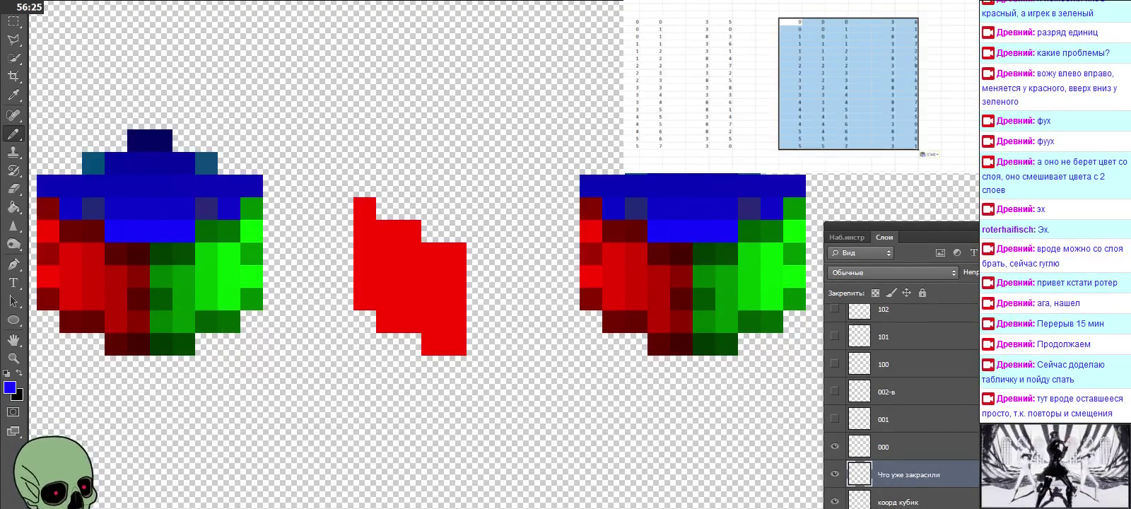
# Paste a further copy of the coordinate columns one column to the right.
pyautogui.hscroll(1, 799, 85)
pyautogui.hscroll(2, 798, 85)
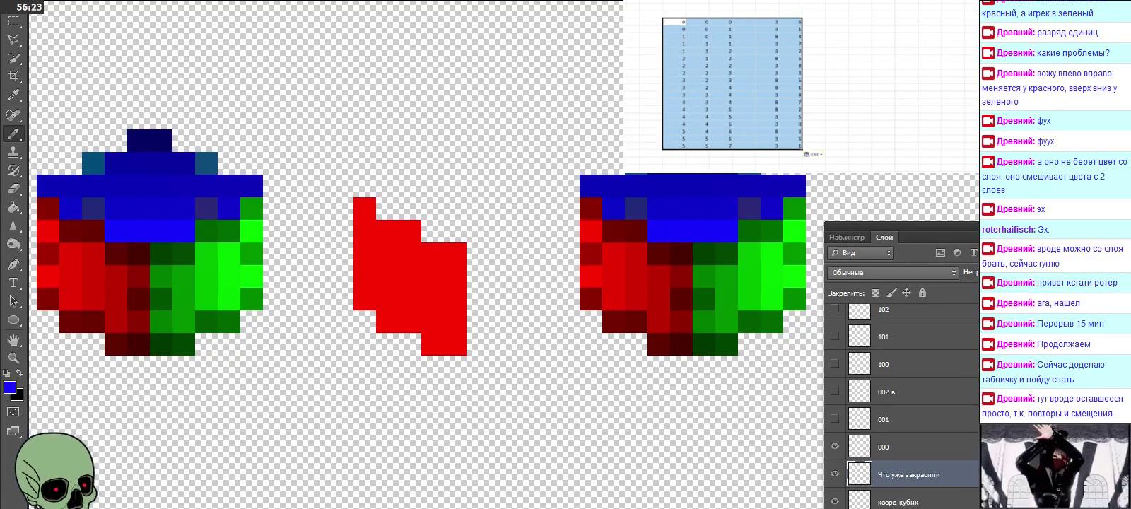
pyautogui.hscroll(-5, 798, 85)
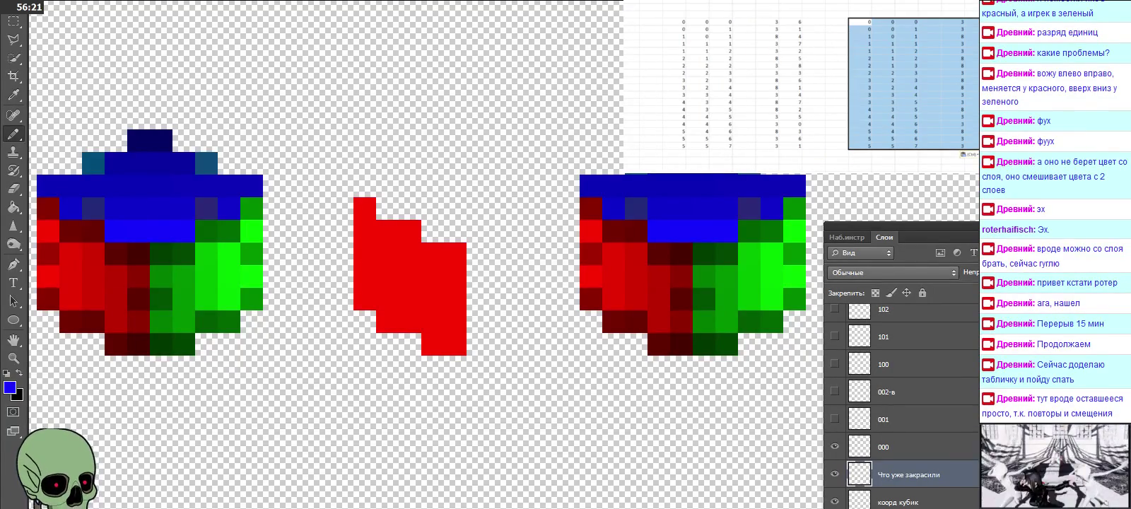
pyautogui.hscroll(4, 799, 85)
pyautogui.click(859, 21)
pyautogui.click(884, 22)
pyautogui.hotkey('ctrl', 'v')
pyautogui.hscroll(1, 799, 84)
pyautogui.hscroll(4, 799, 84)
pyautogui.hscroll(1, 799, 85)
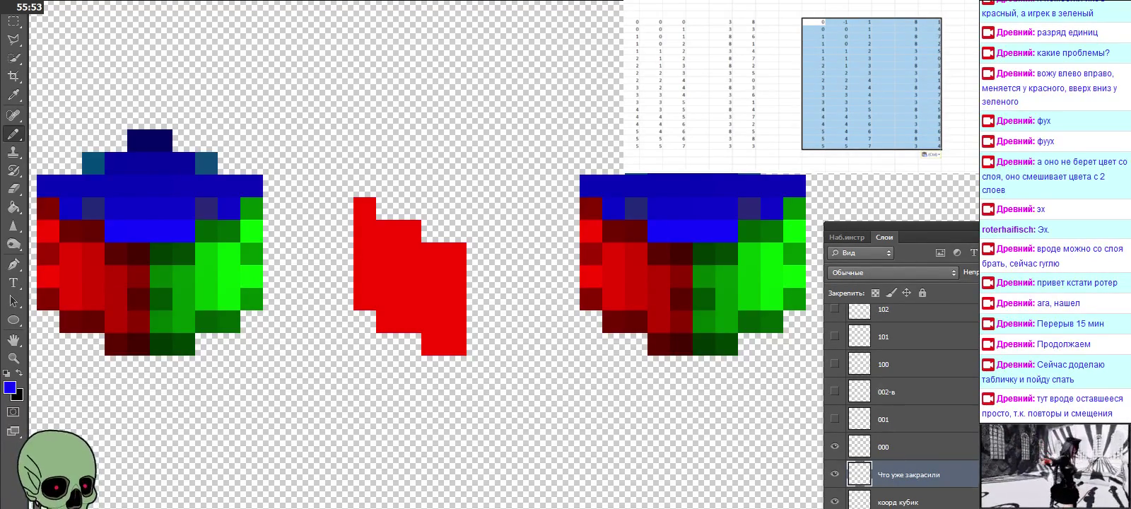
# Clear the misplaced pasted block, restore it, and undo an extra paste.
pyautogui.press('Delete')
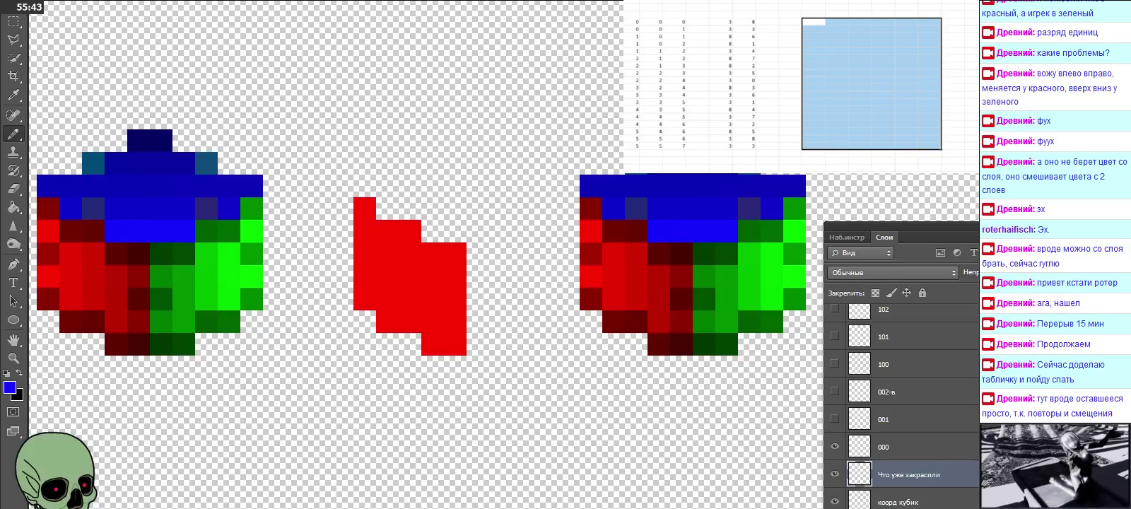
pyautogui.hotkey('ctrl', 'v')
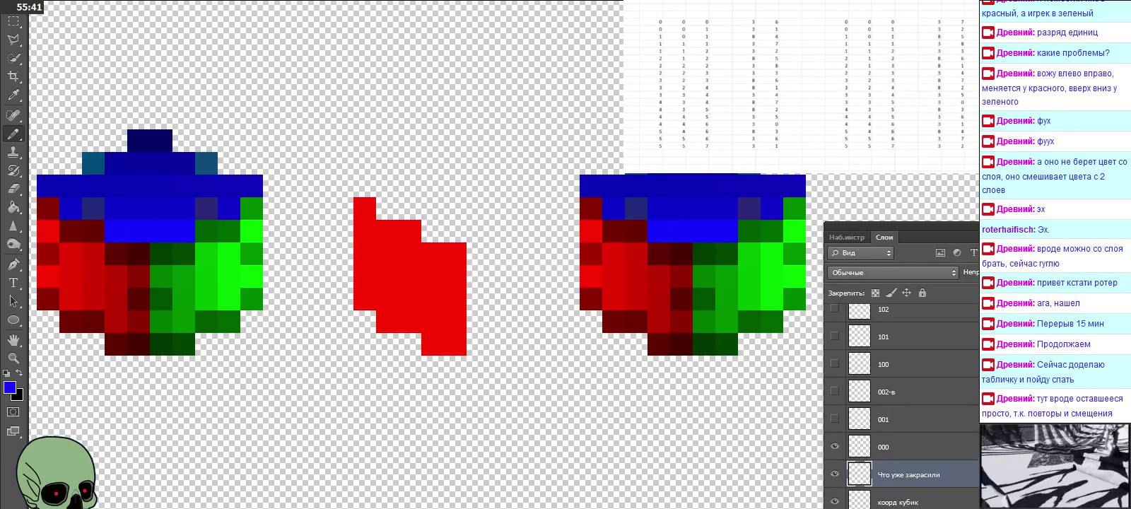
pyautogui.hotkey('ctrl', 'v')
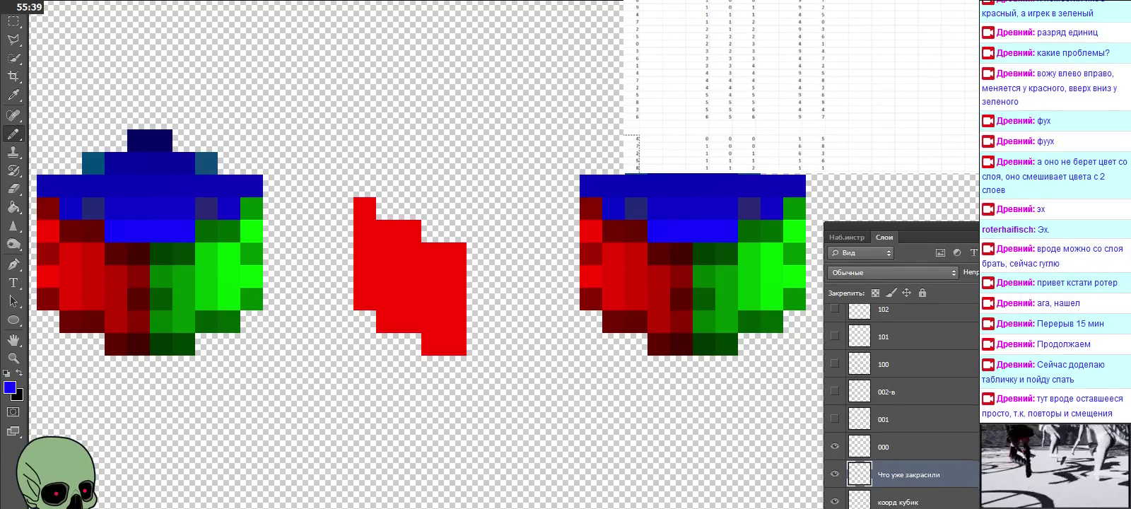
pyautogui.hotkey('ctrl', 'z')
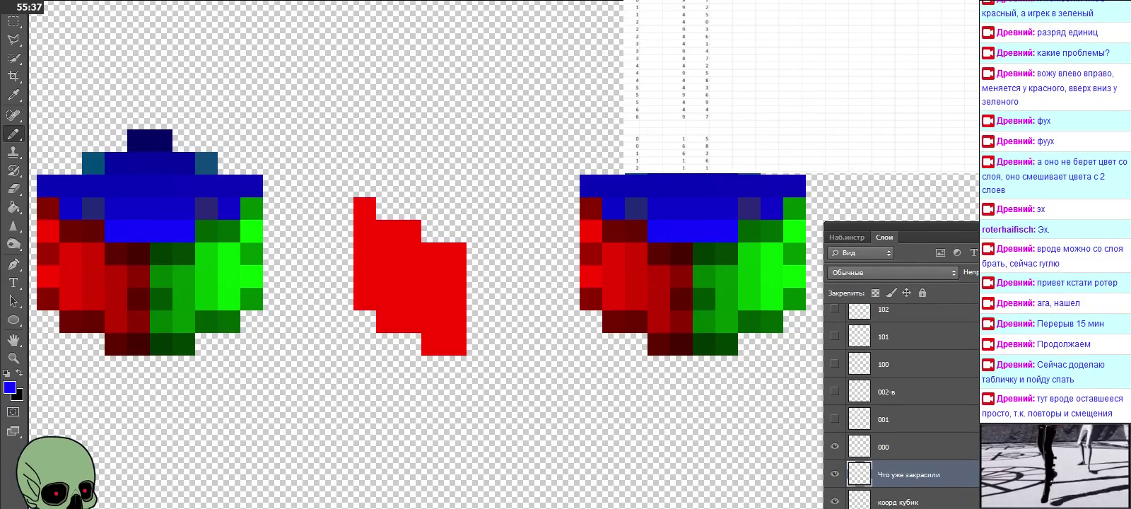
# Paste the coordinate block beside the existing rows, redoing one misplaced paste.
pyautogui.scroll(1, 799, 85)
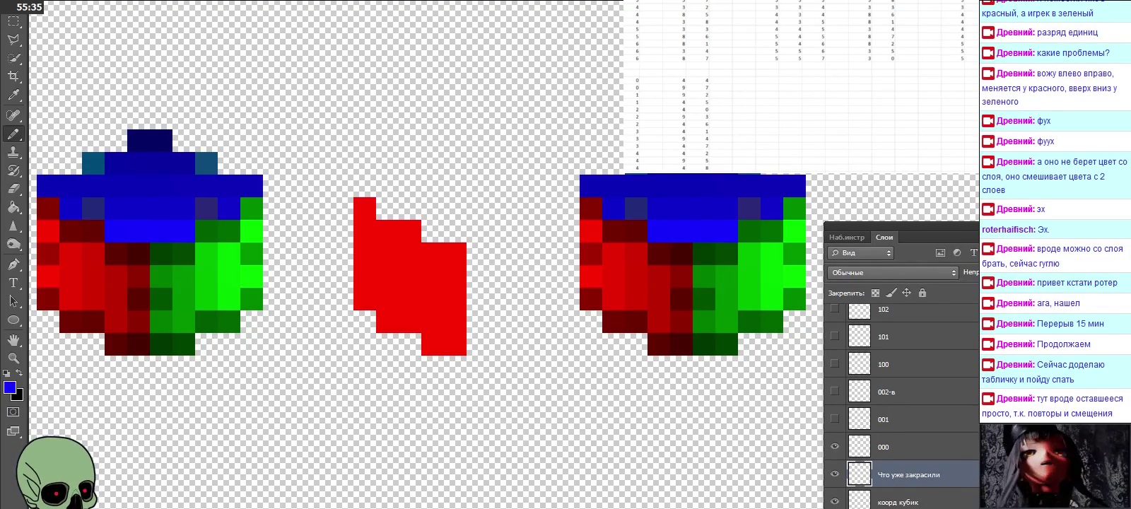
pyautogui.click(767, 80)
pyautogui.hotkey('ctrl', 'v')
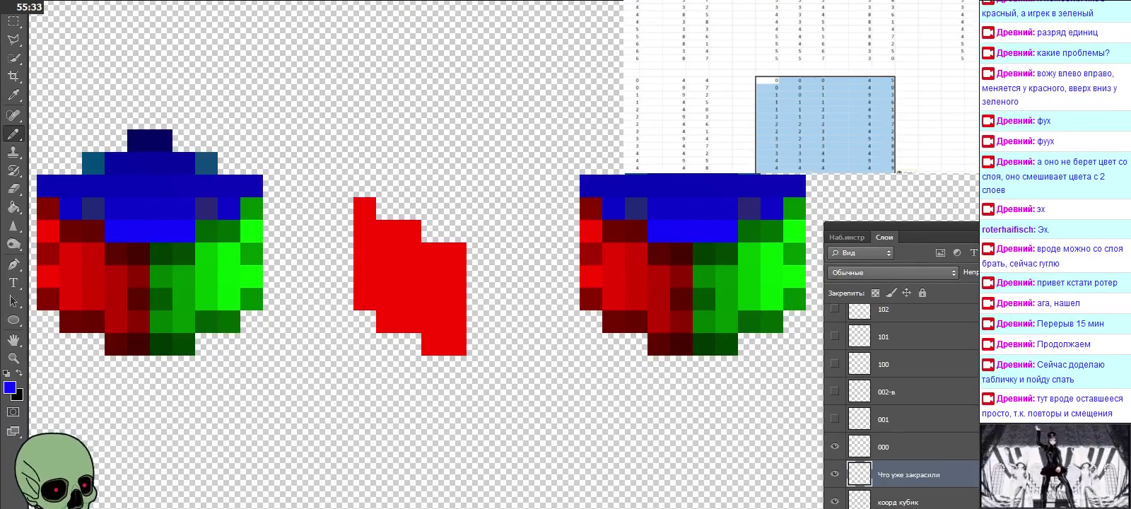
pyautogui.hscroll(5, 799, 121)
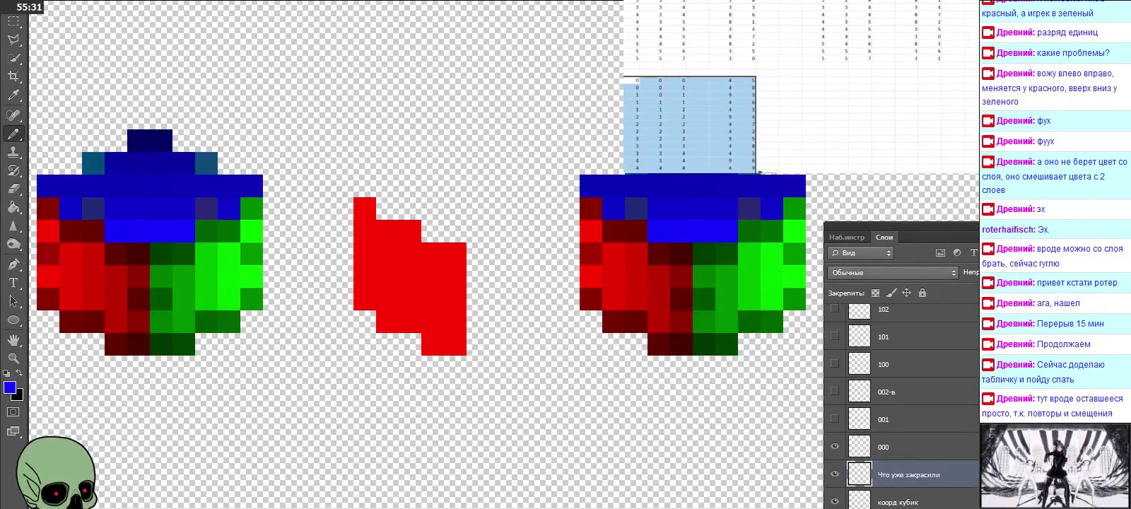
pyautogui.click(813, 80)
pyautogui.hotkey('ctrl', 'v')
pyautogui.hotkey('ctrl', 'z')
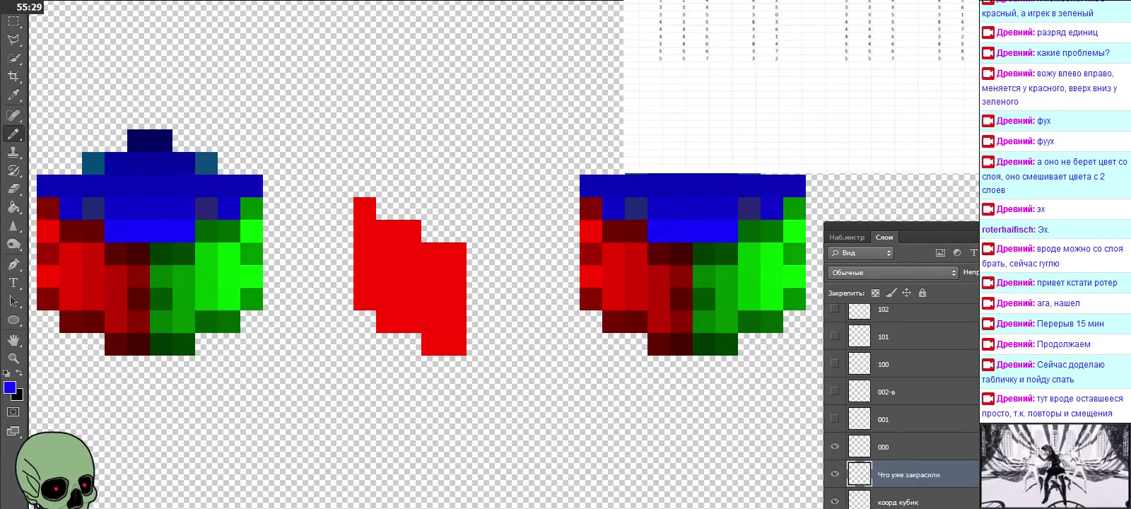
pyautogui.hotkey('ctrl', 'v')
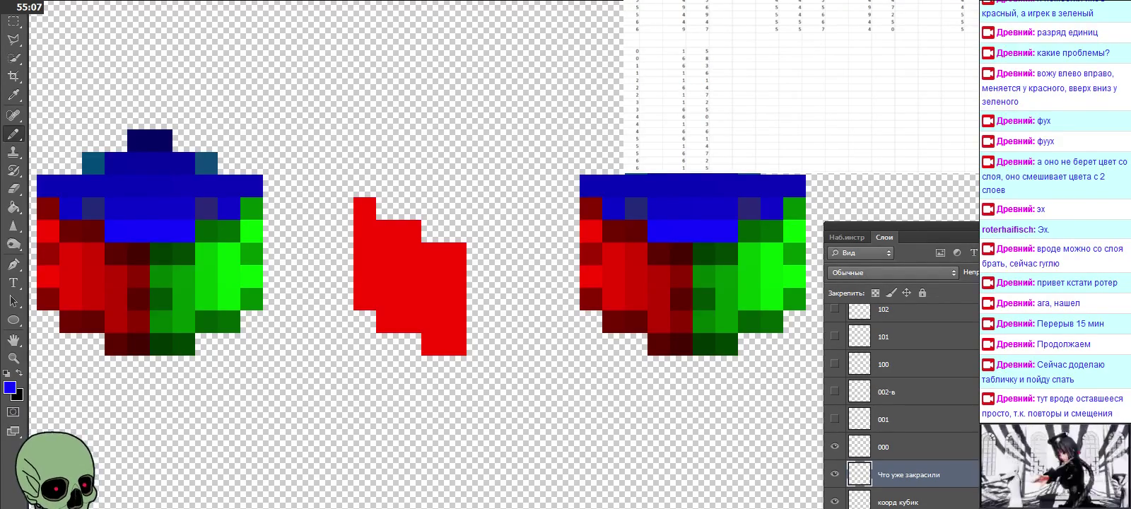
pyautogui.click(768, 51)
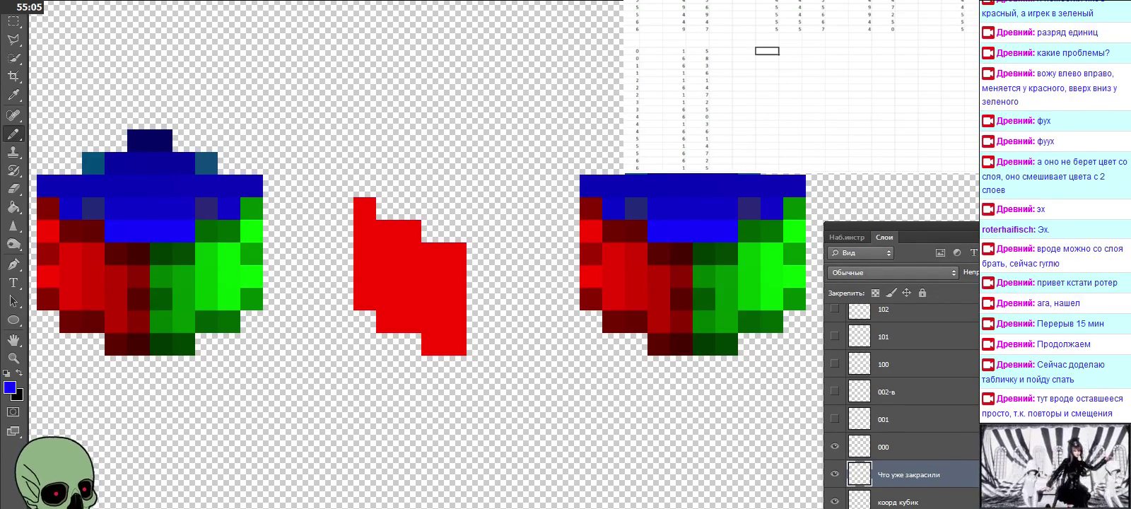
# Paste the coordinate block below the earlier rows, removing misplaced copies beside it.
pyautogui.hotkey('ctrl', 'v')
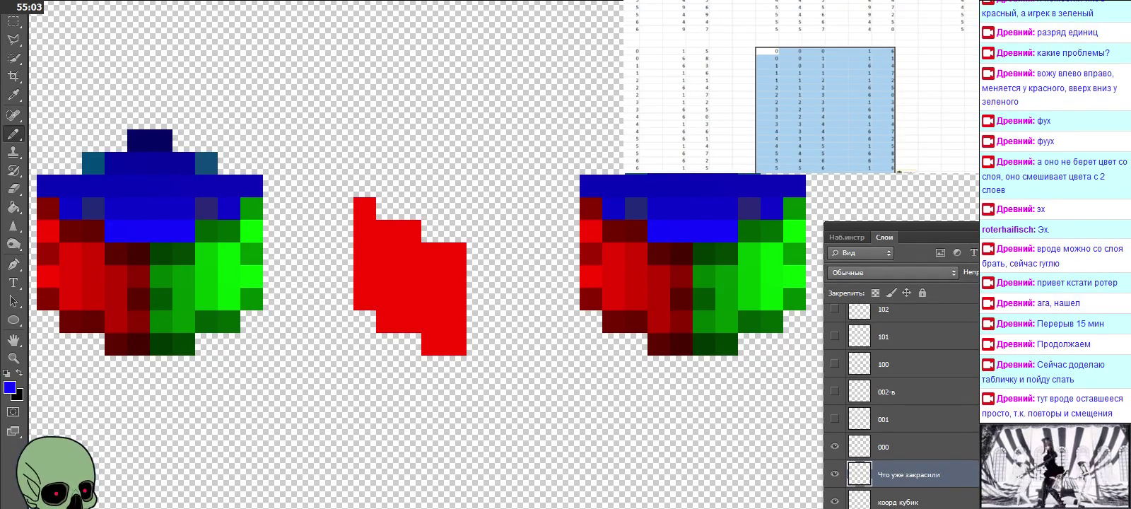
pyautogui.hscroll(5, 799, 110)
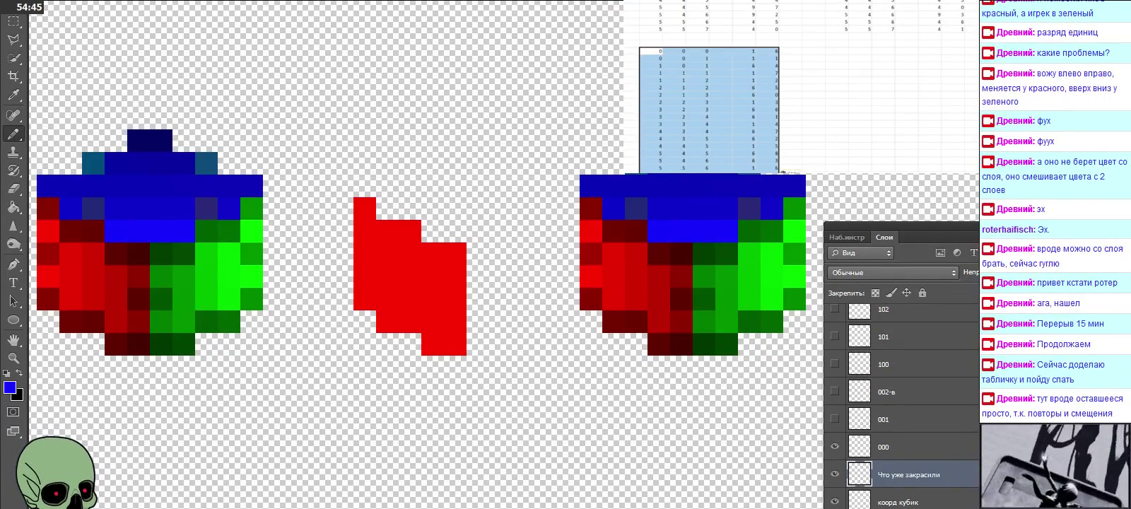
pyautogui.click(838, 51)
pyautogui.hotkey('ctrl', 'v')
pyautogui.hotkey('ctrl', 'z')
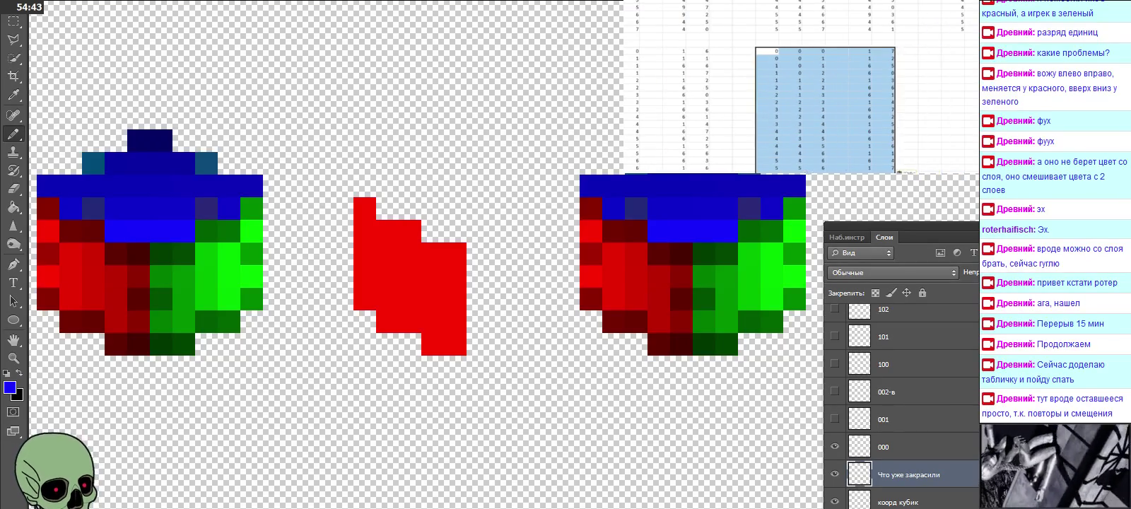
pyautogui.click(813, 51)
pyautogui.hotkey('ctrl', 'v')
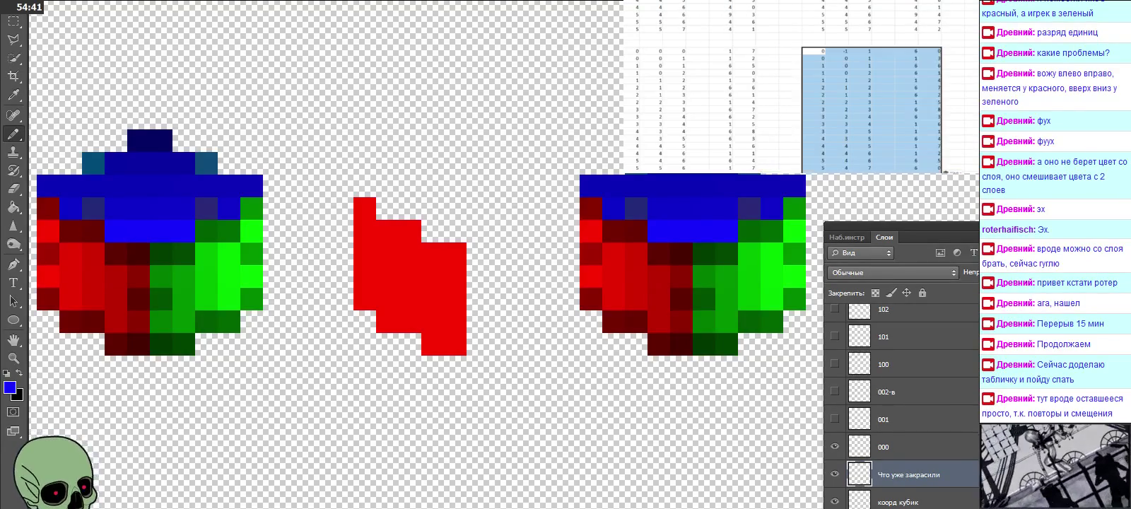
pyautogui.press('Delete')
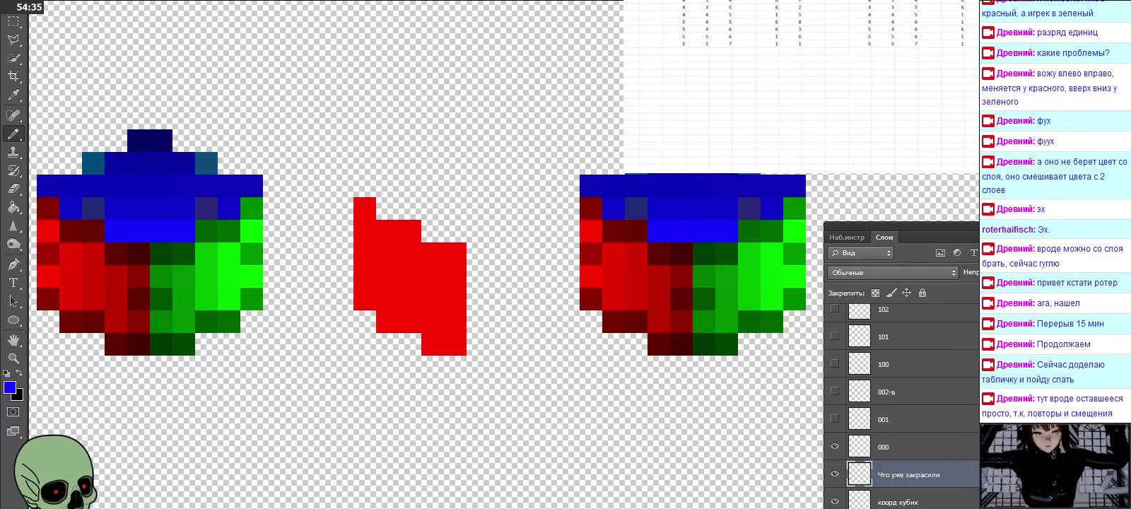
# Paste two more copies of the number block alongside the lower rows.
pyautogui.click(813, 65)
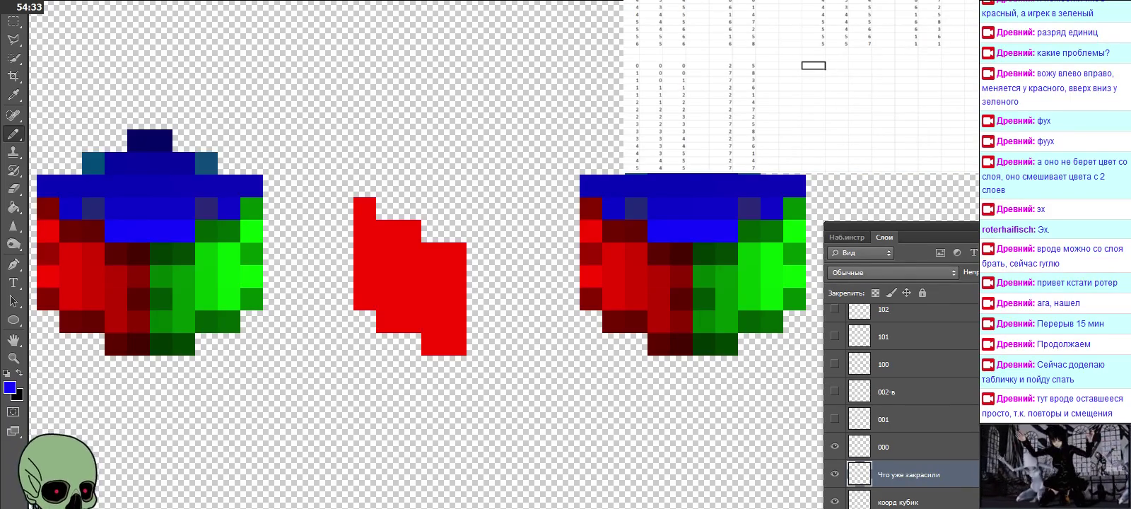
pyautogui.hotkey('ctrl', 'v')
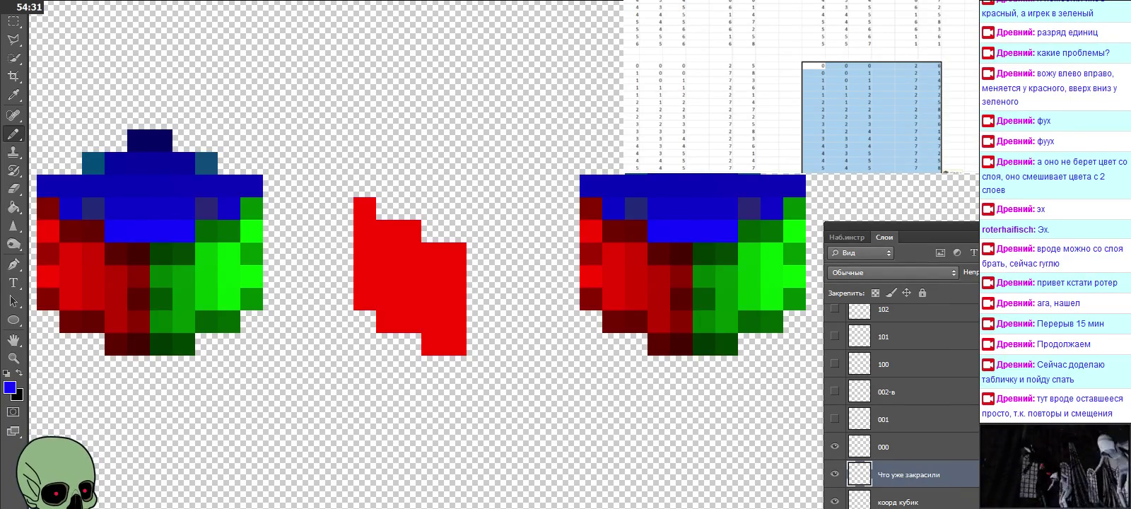
pyautogui.hscroll(3, 799, 117)
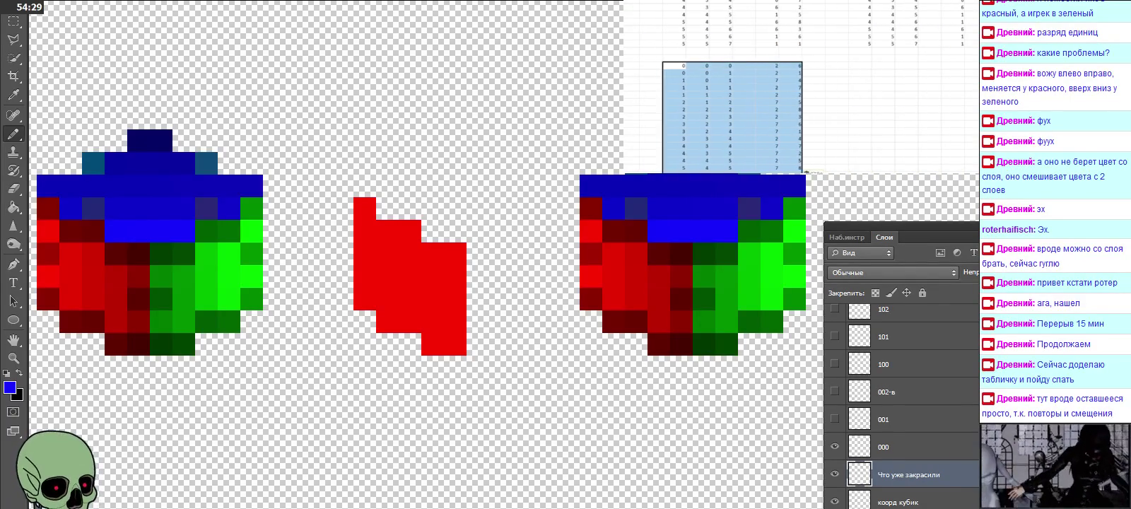
pyautogui.click(860, 65)
pyautogui.hotkey('ctrl', 'v')
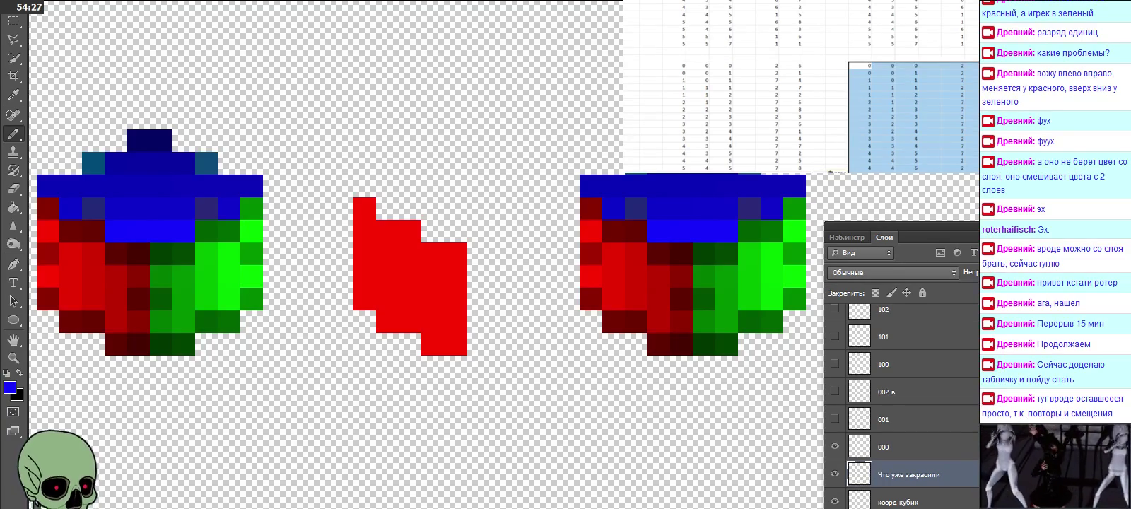
pyautogui.hscroll(2, 799, 116)
pyautogui.hscroll(3, 799, 117)
pyautogui.hscroll(-3, 798, 117)
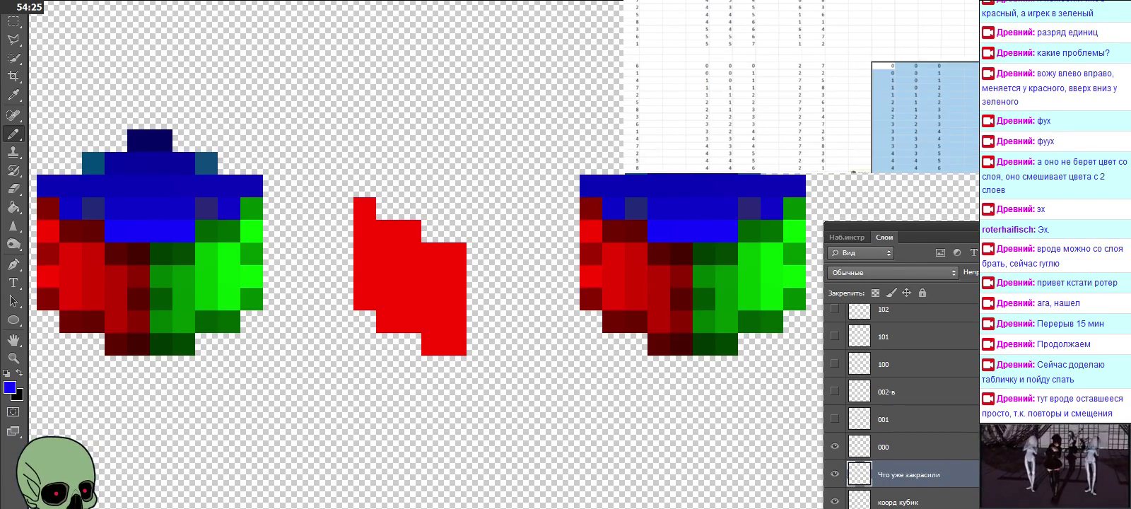
pyautogui.hscroll(2, 876, 117)
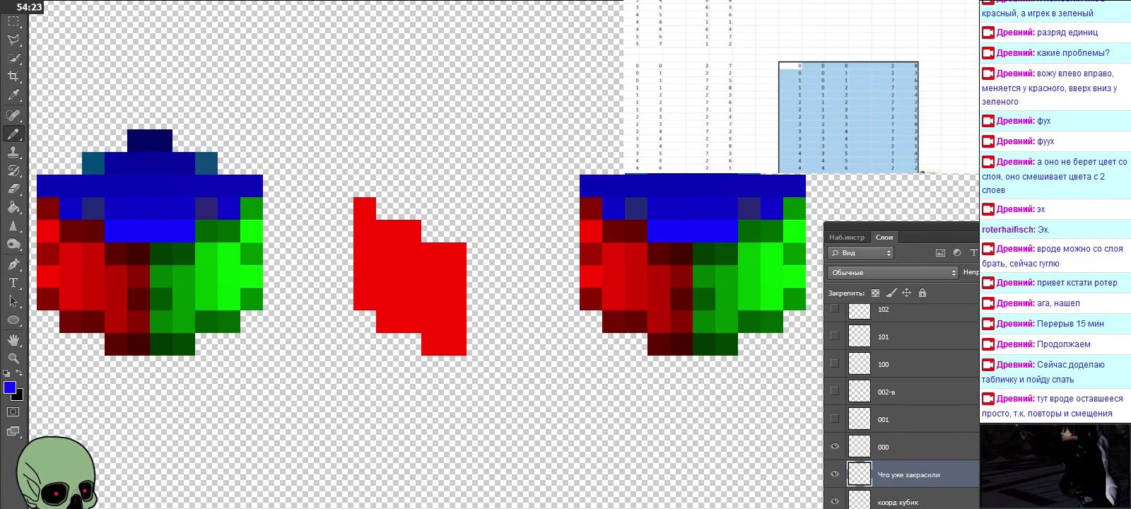
pyautogui.scroll(-5, 876, 117)
pyautogui.hscroll(-2, 799, 85)
pyautogui.hscroll(-3, 799, 84)
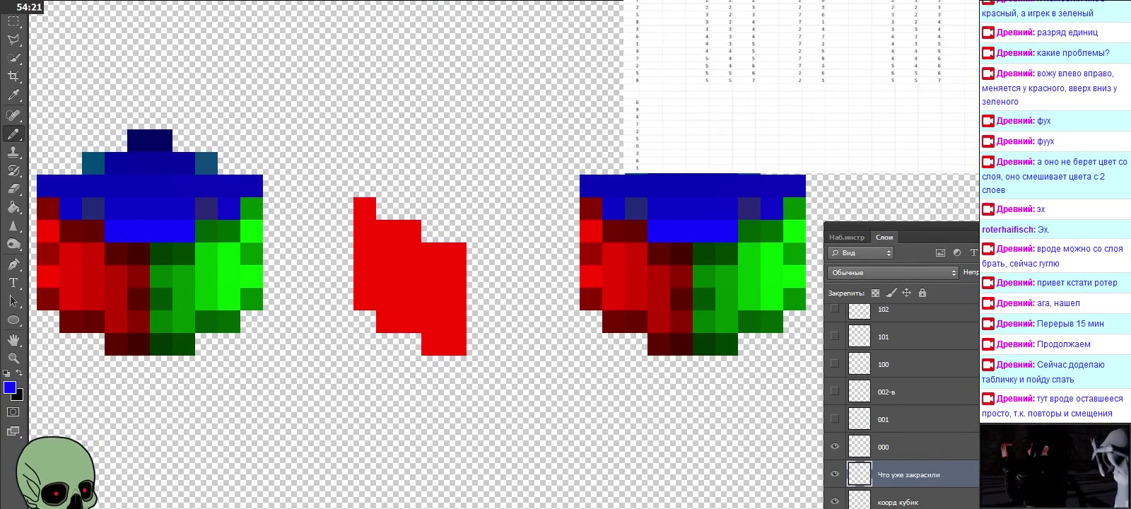